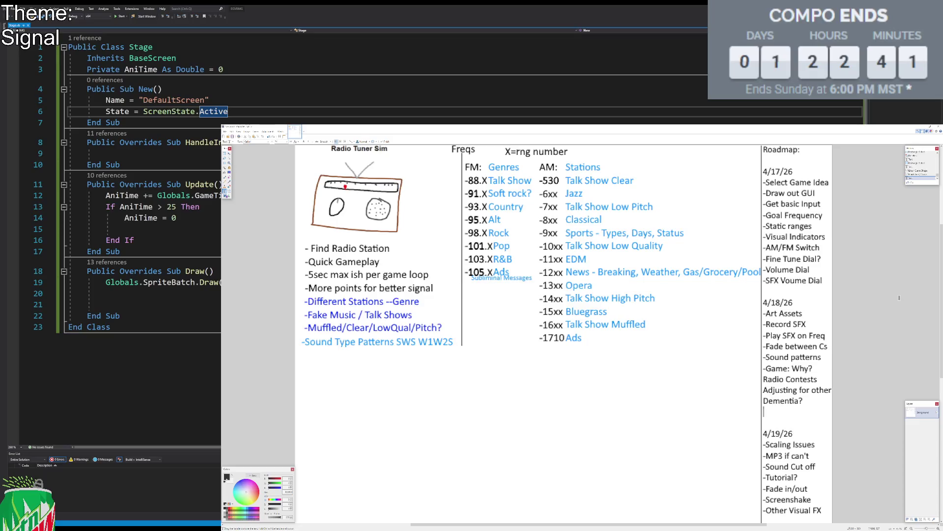
Step: Enter '*Documenting' on the line below 'Dementia?' and remove the extra blank line
text(Documenting)
key(Return)
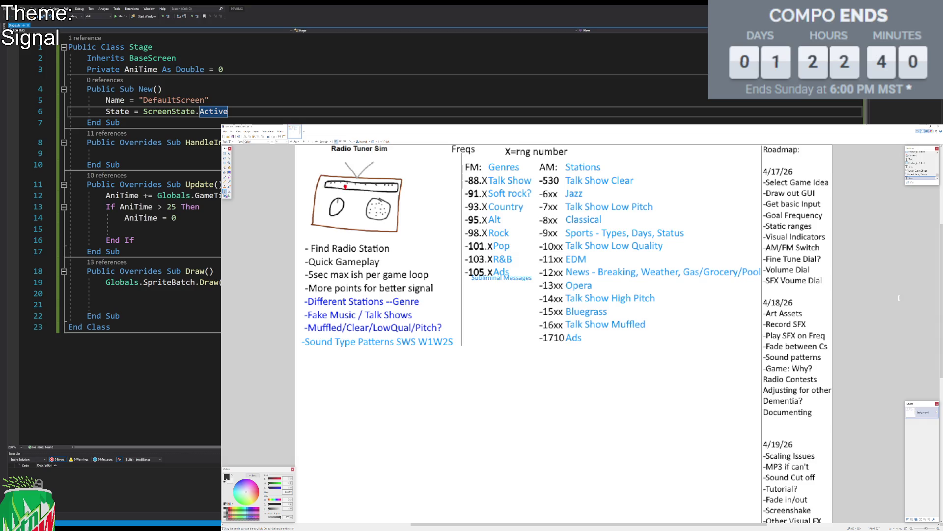
key(BackSpace)
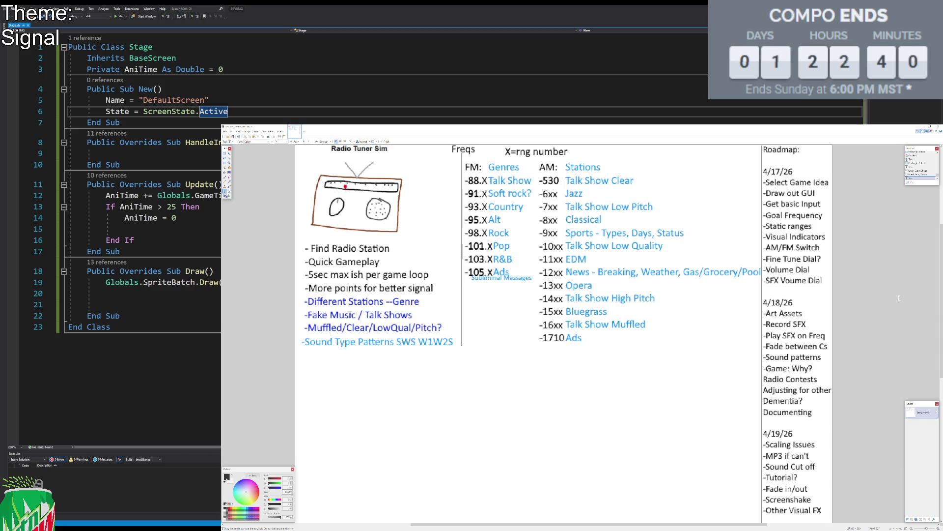
text(*)
key(BackSpace)
key(Left)
key(Left)
key(Left)
key(Left)
key(Left)
key(Left)
key(Left)
key(Left)
key(Left)
text(*)
Step: Draw a horizontal black divider line beneath the notes and the Freqs table
ctrl+scroll(655, 258, down, 1)
scroll(655, 259, down, 1)
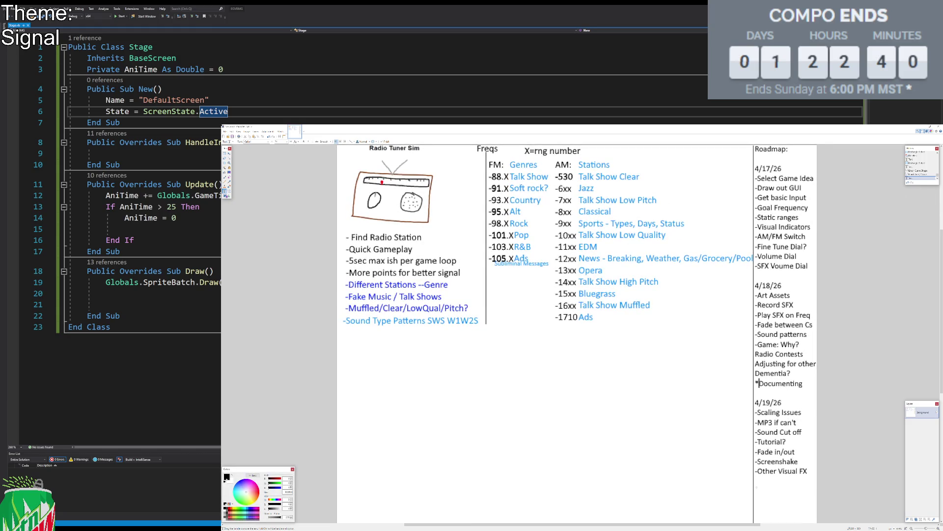
click(229, 191)
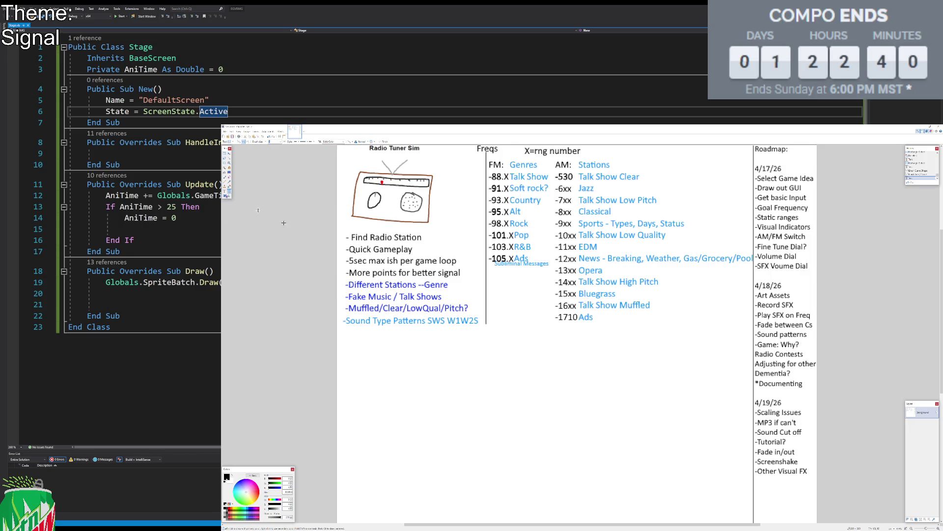
mouse_move(327, 328)
mouse_down()
mouse_move(697, 327)
mouse_move(752, 348)
mouse_up()
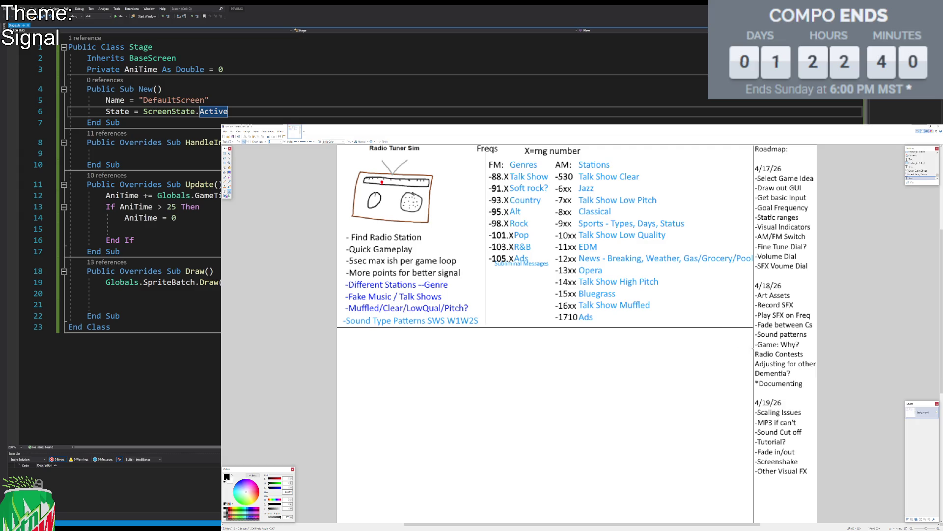
key(Return)
Step: Select and deselect, in turn, the notes area, Roadmap column, Freqs table and radio drawing
key(s)
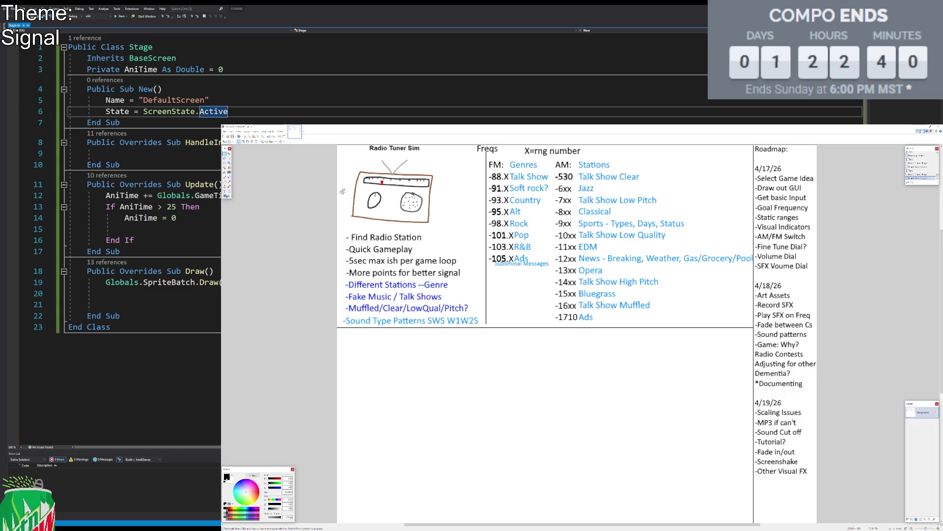
drag(324, 202, 501, 339)
key(ctrl+d)
drag(755, 155, 817, 484)
key(ctrl+d)
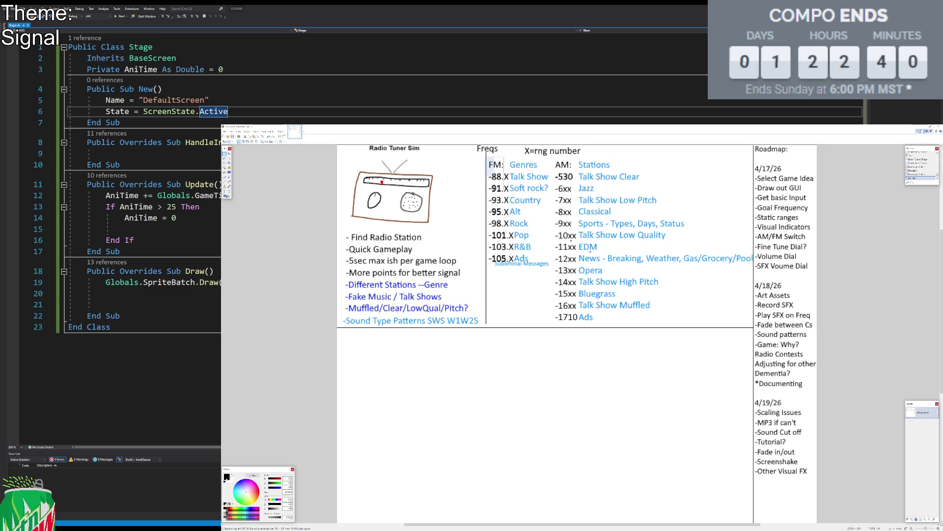
drag(487, 157, 754, 327)
key(ctrl+d)
drag(345, 163, 448, 250)
click(452, 259)
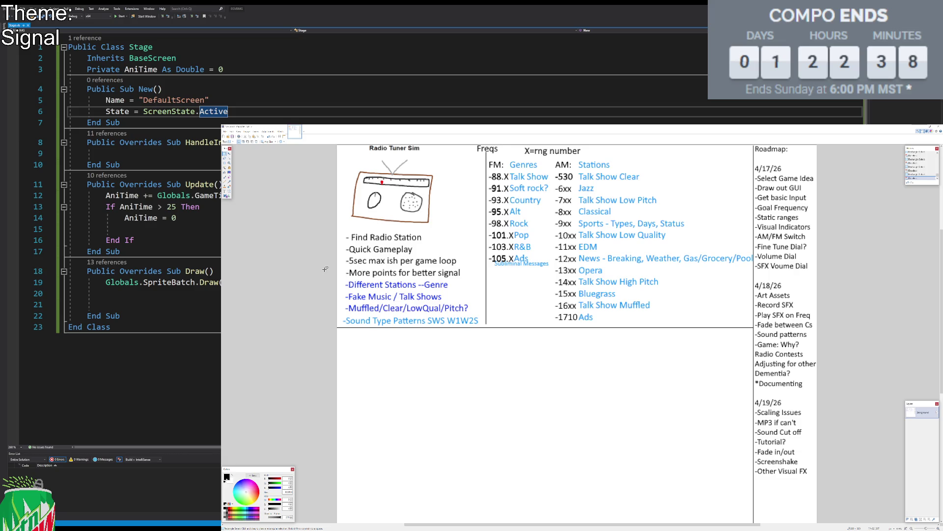
drag(347, 156, 436, 228)
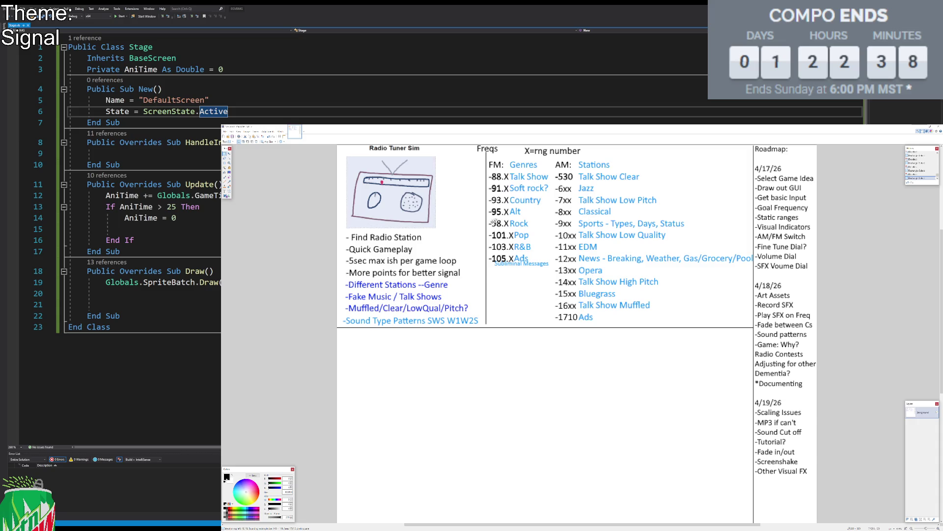
drag(486, 157, 753, 326)
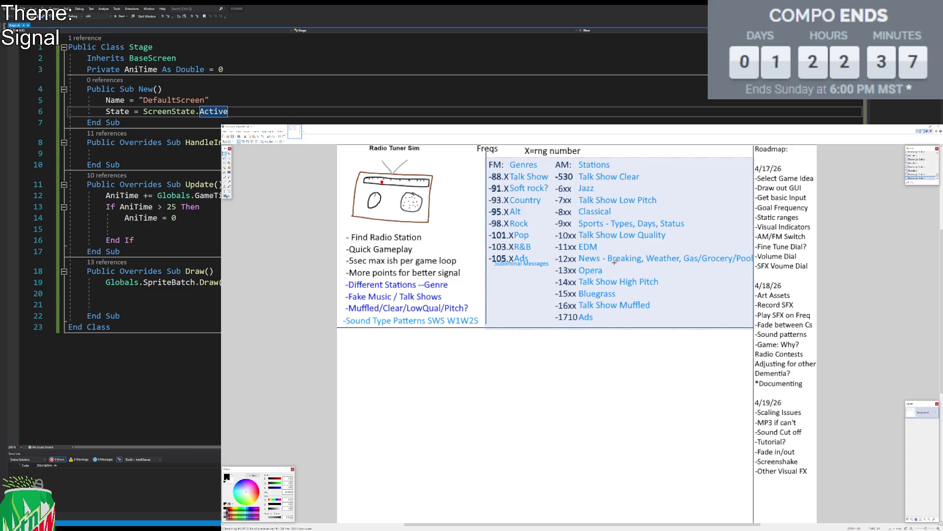
click(361, 191)
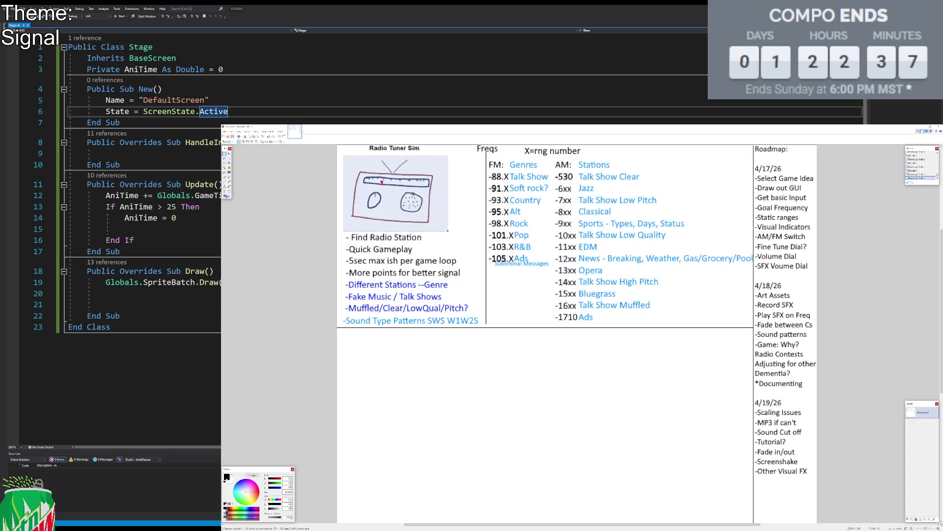
click(399, 183)
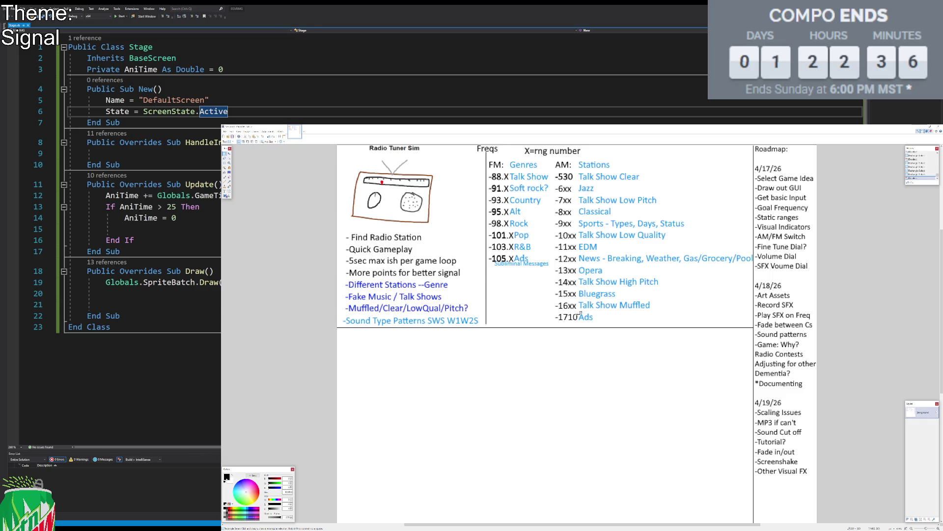
Step: Select and deselect the FM/AM Freqs table, zooming in on the radio drawing and table
drag(485, 156, 753, 325)
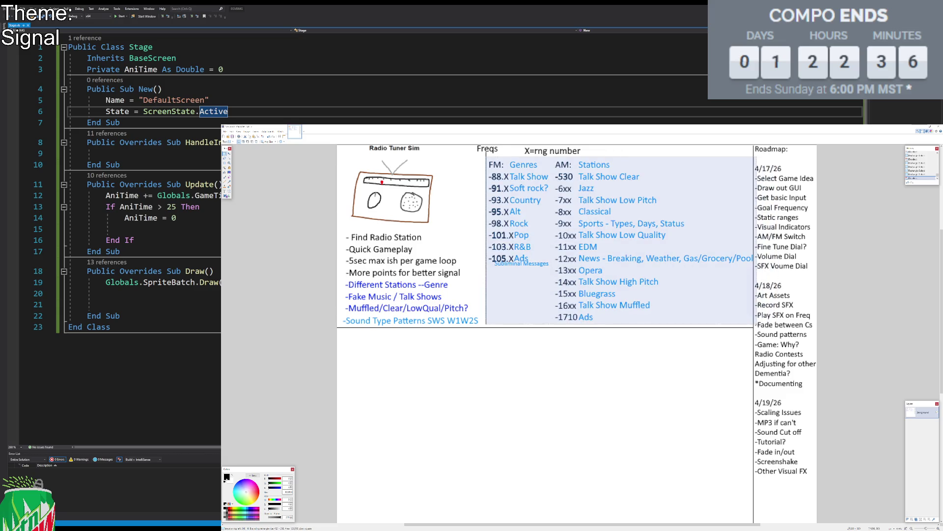
click(614, 240)
ctrl+scroll(607, 233, up, 3)
ctrl+scroll(619, 251, down, 2)
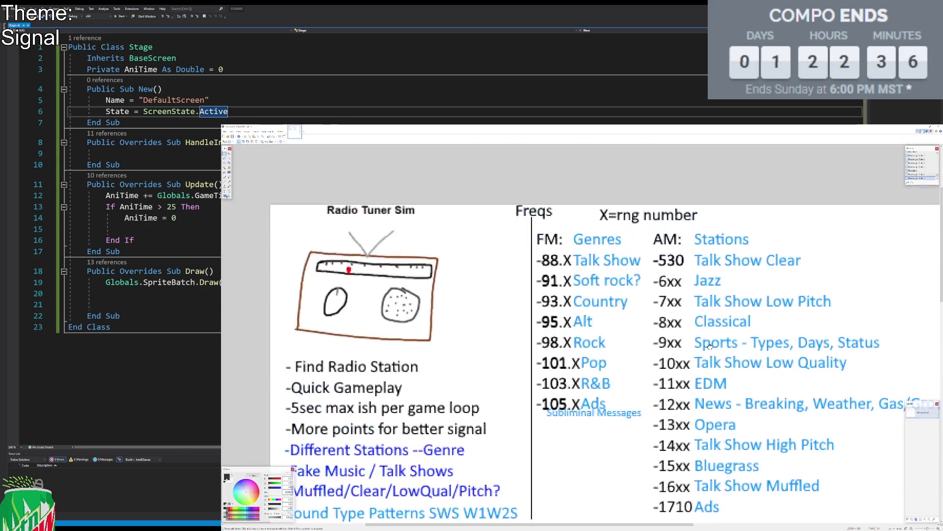
ctrl+scroll(664, 304, up, 1)
scroll(664, 303, down, 1)
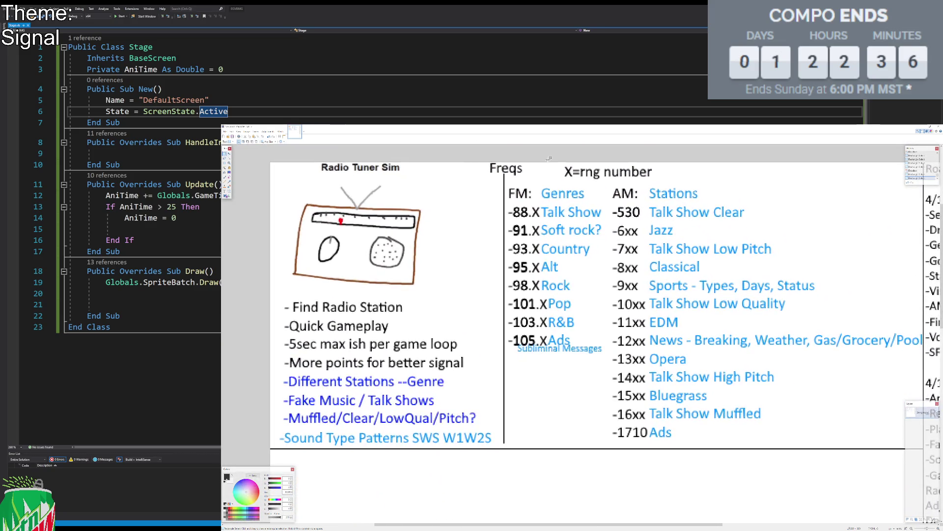
drag(516, 191, 862, 420)
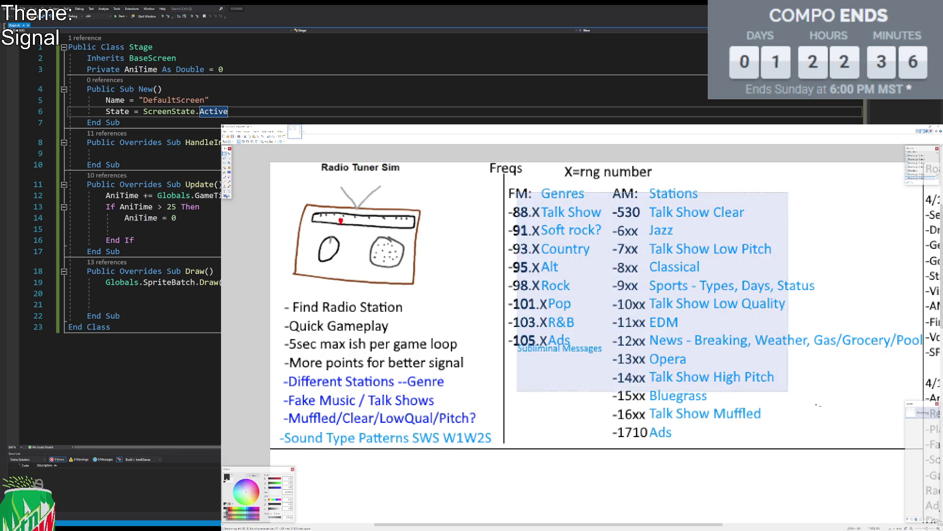
click(378, 222)
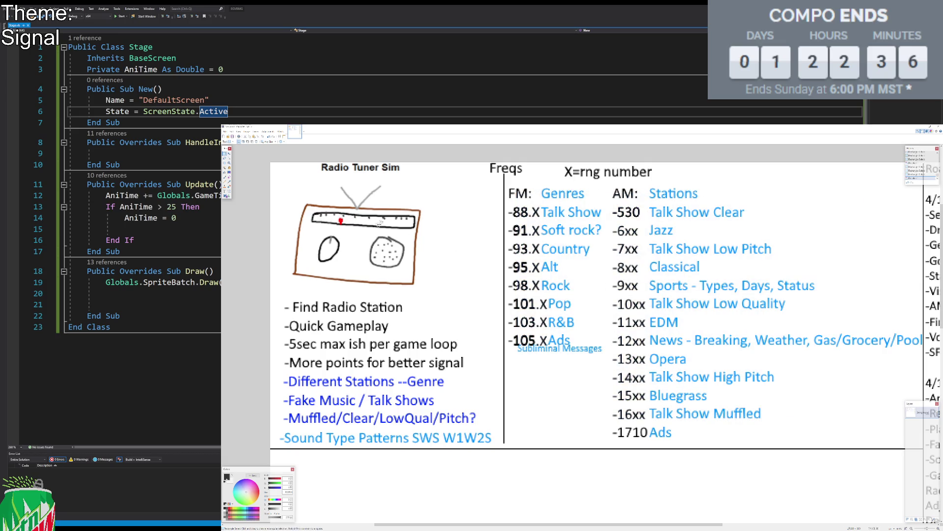
click(375, 225)
click(449, 229)
scroll(461, 222, down, 3)
Step: Type '-Find incorrect radio station??' at the left edge below the divider, then zoom out
click(228, 193)
click(274, 390)
text(-Find incorrect radio station??)
key(Return)
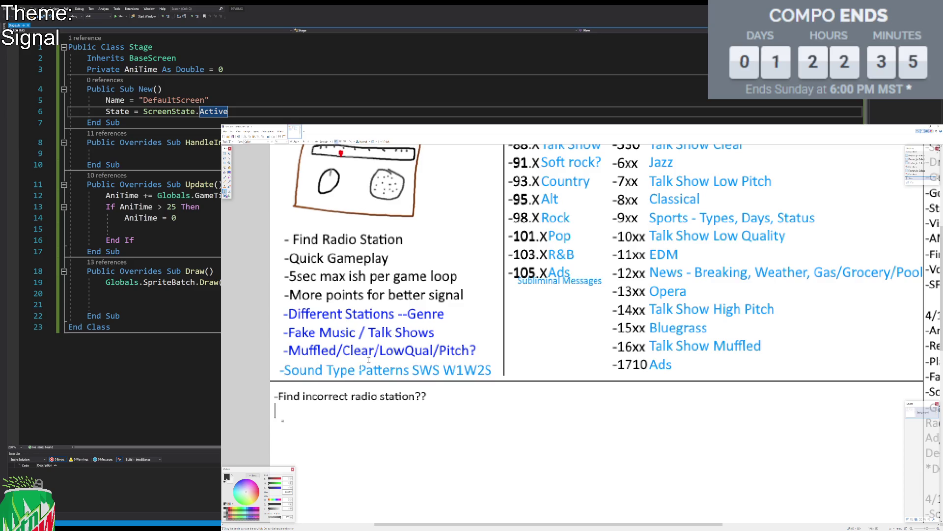
scroll(589, 282, down, 2)
scroll(588, 282, down, 2)
scroll(588, 281, down, 1)
scroll(588, 282, down, 1)
scroll(592, 277, down, 1)
scroll(611, 234, up, 1)
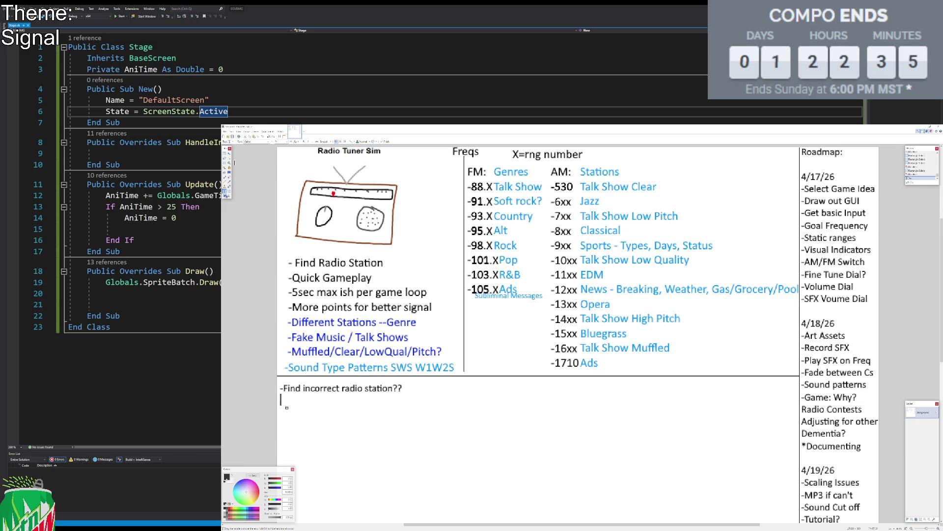
Step: Draw a rectangular selection around the '-5sec max ish per game loop' note line
click(225, 148)
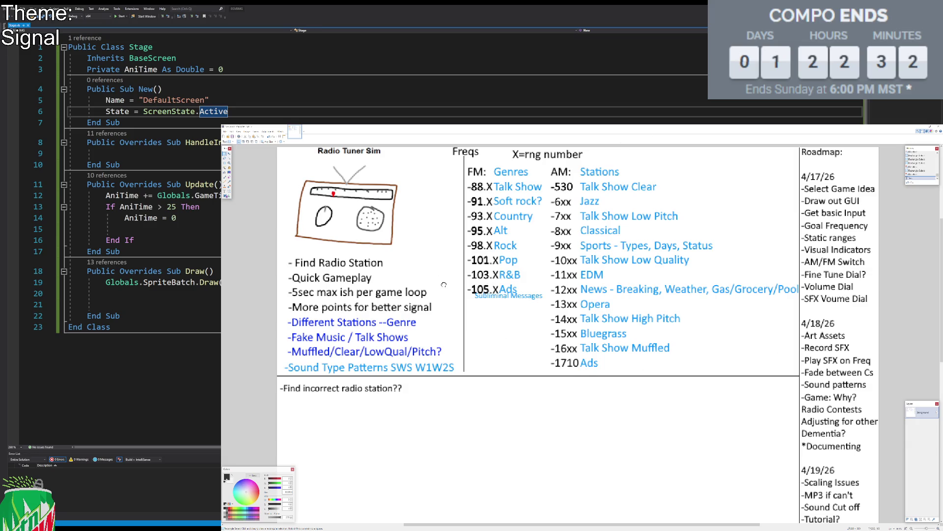
drag(444, 284, 442, 282)
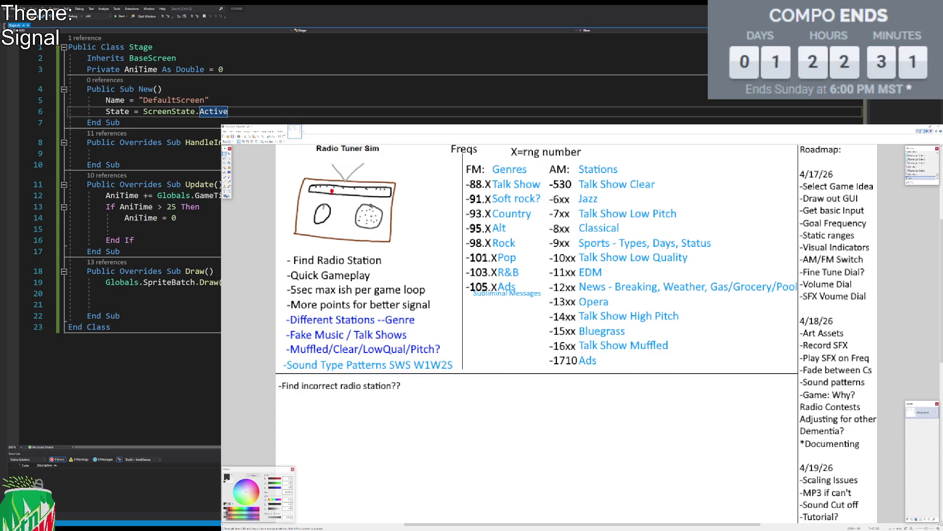
drag(279, 284, 414, 298)
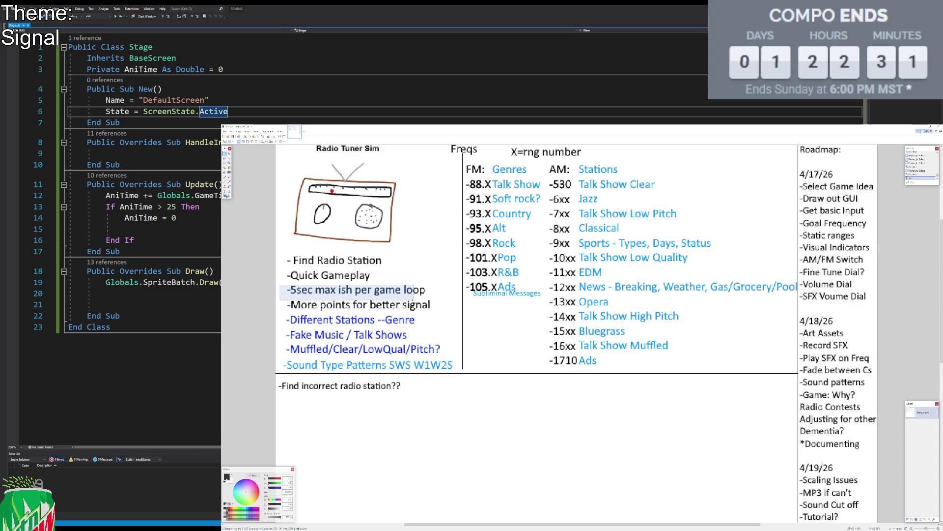
Step: Deselect the rectangle around the '-5sec max ish per game loop' line
click(413, 294)
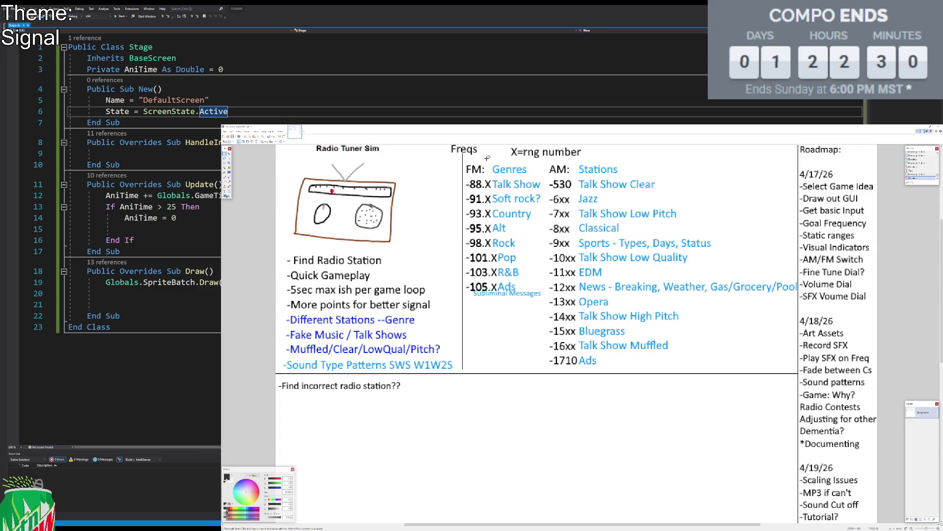
Step: Select then deselect the Freqs table, and box-select the '-Find incorrect radio station??' note
mouse_move(462, 162)
mouse_down()
mouse_move(737, 367)
mouse_move(798, 369)
mouse_up()
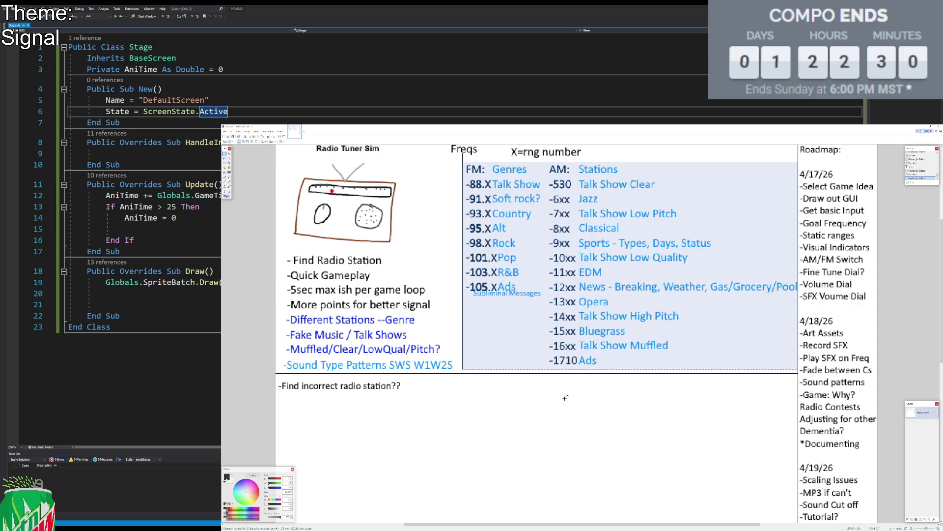
click(566, 393)
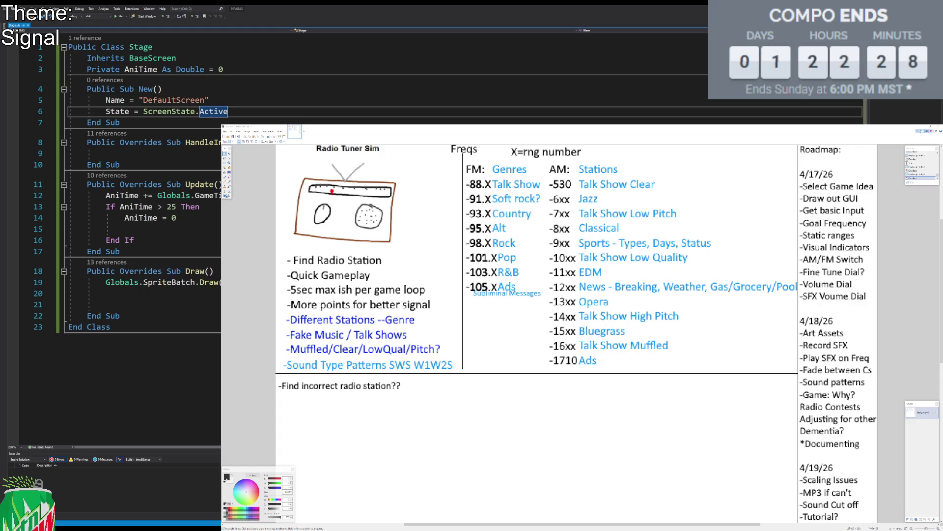
drag(411, 378, 275, 398)
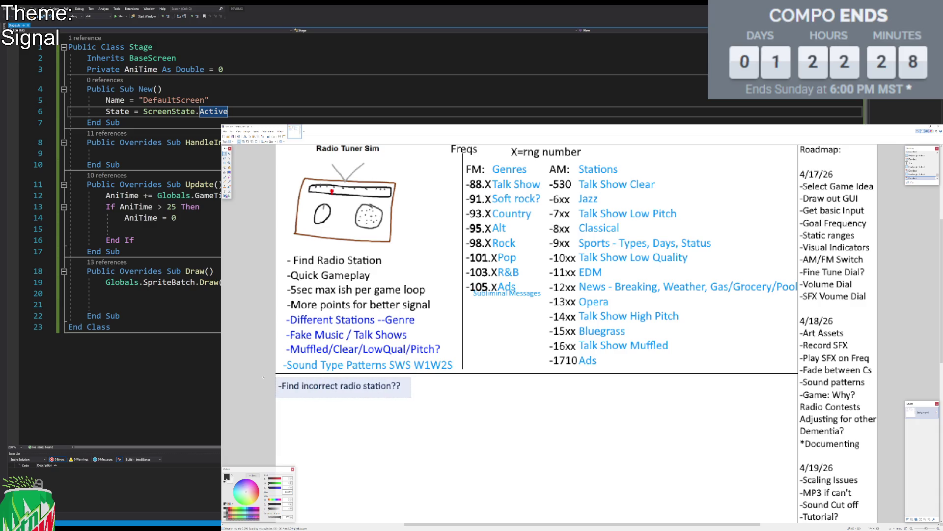
click(438, 393)
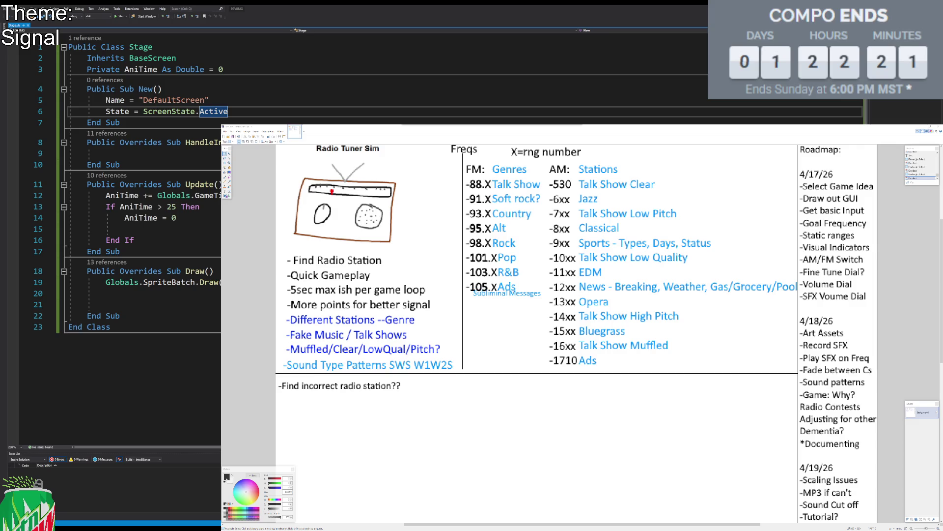
Step: Retype the note in orange as '-Find incorrect radio station' over the old line
click(238, 215)
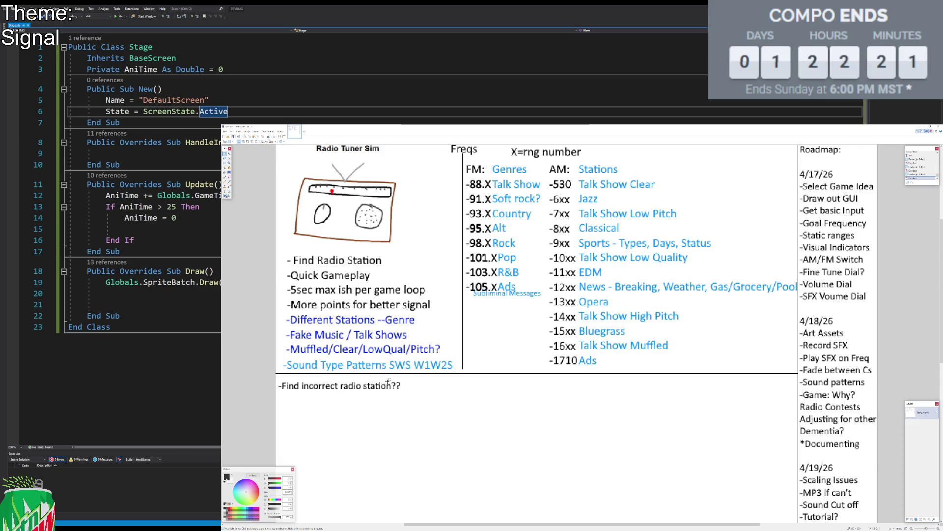
drag(418, 397, 276, 379)
click(225, 193)
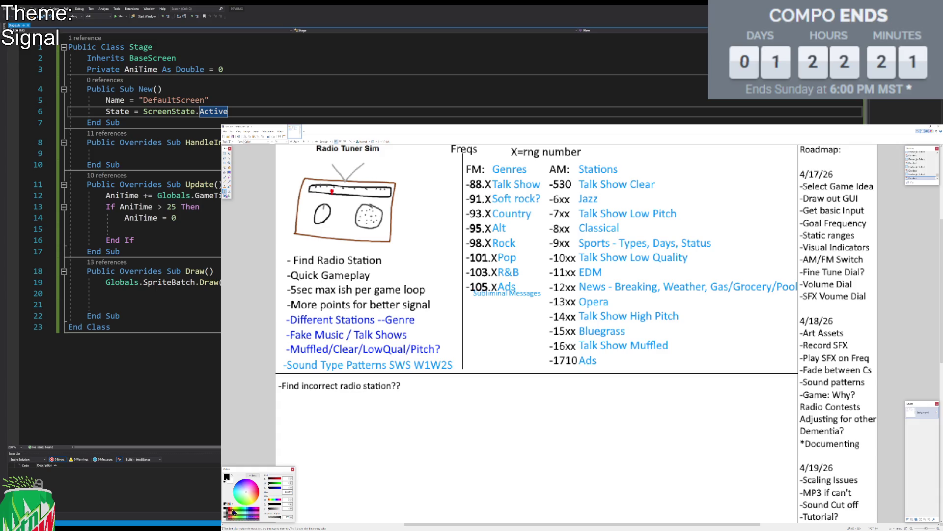
click(232, 512)
click(284, 393)
text(-Find )
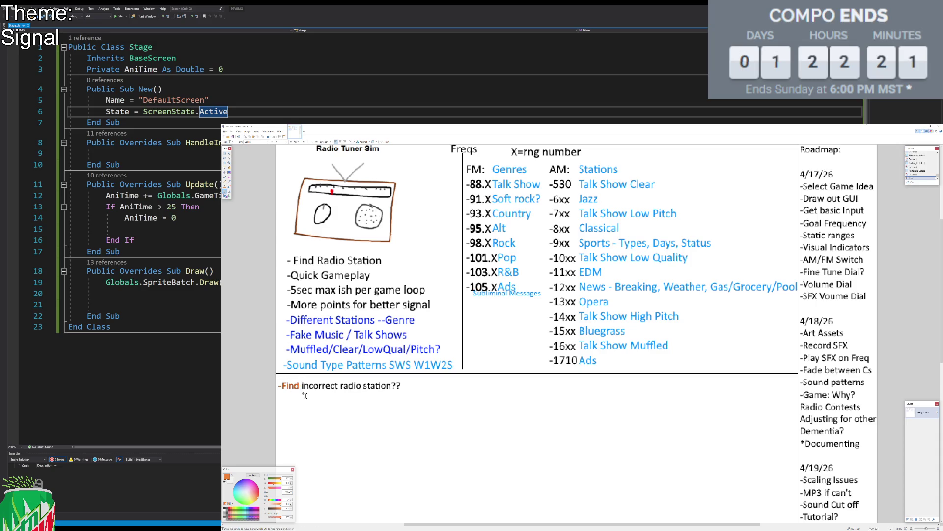
text(incorrect radio station)
Step: Delete the trailing '??' and place a text cursor at the line start
click(225, 154)
drag(391, 377, 420, 403)
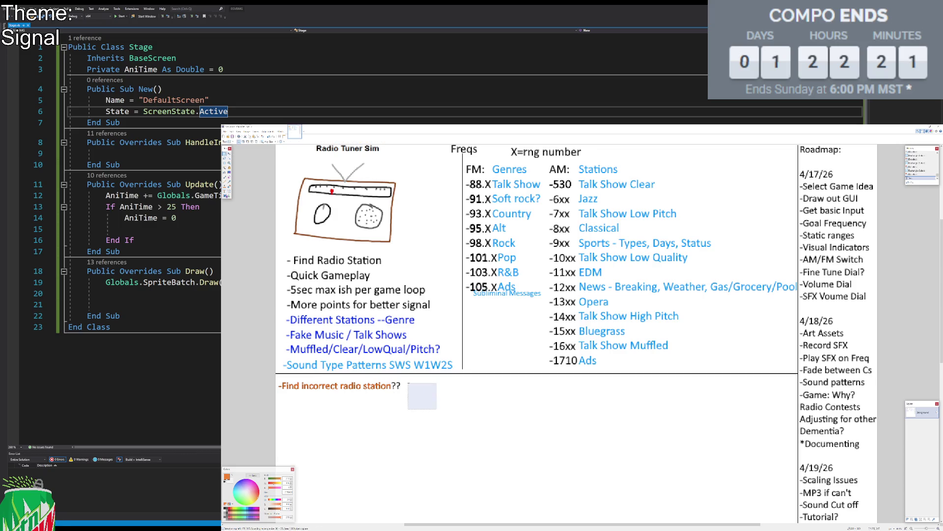
key(Delete)
key(ctrl+d)
click(224, 192)
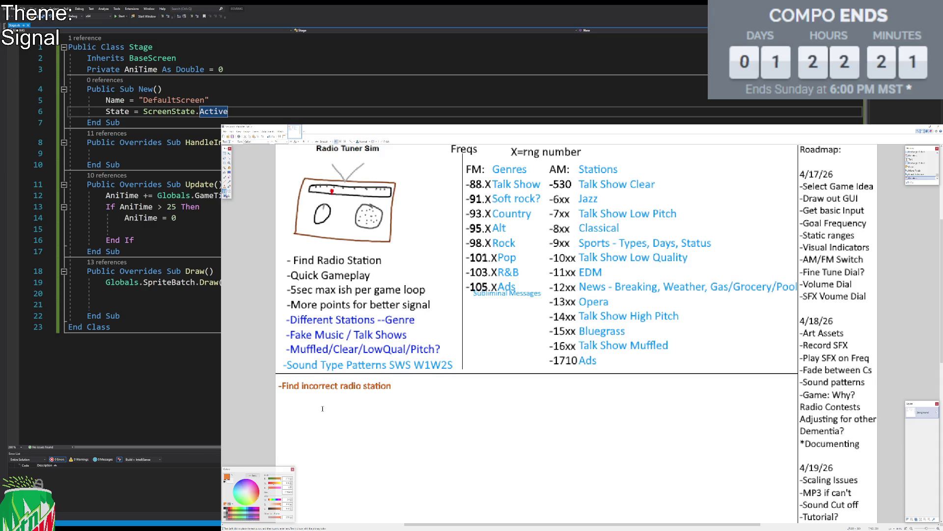
click(278, 386)
click(225, 155)
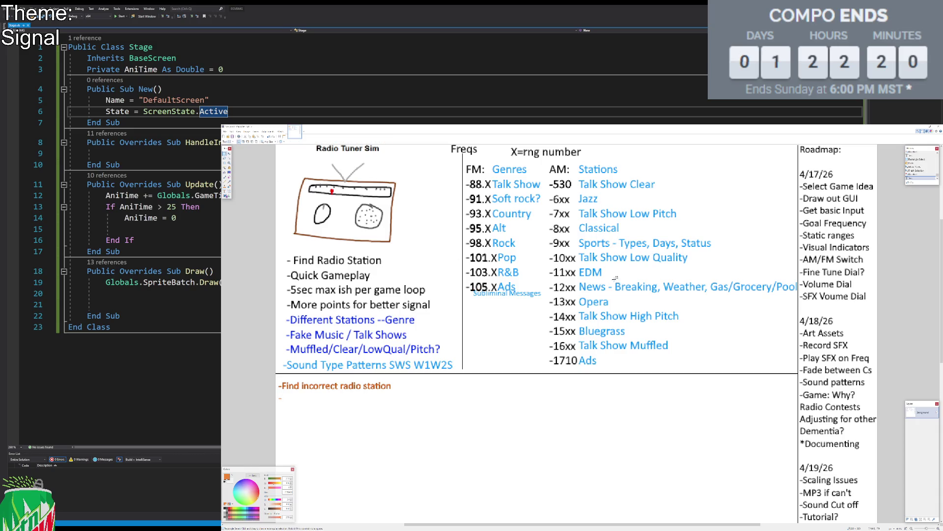
drag(613, 279, 775, 304)
drag(618, 236, 711, 250)
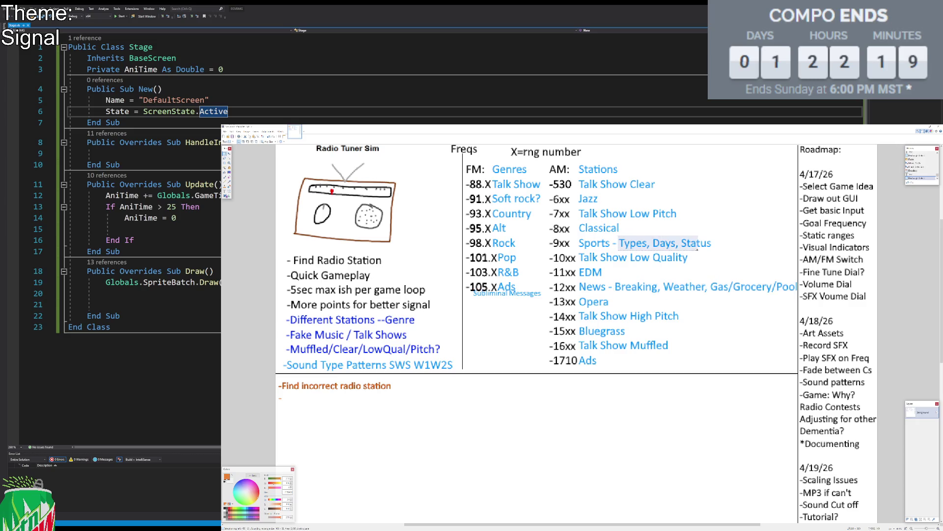
drag(617, 236, 714, 250)
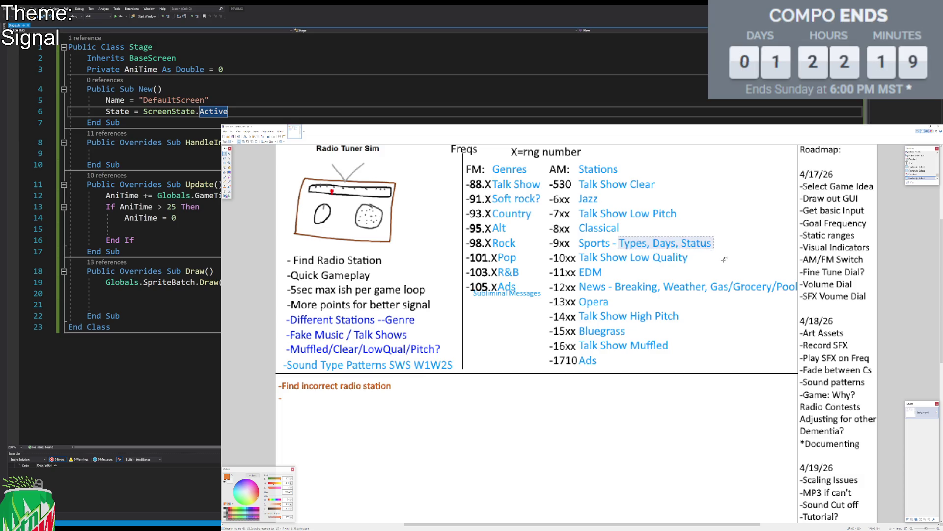
click(724, 259)
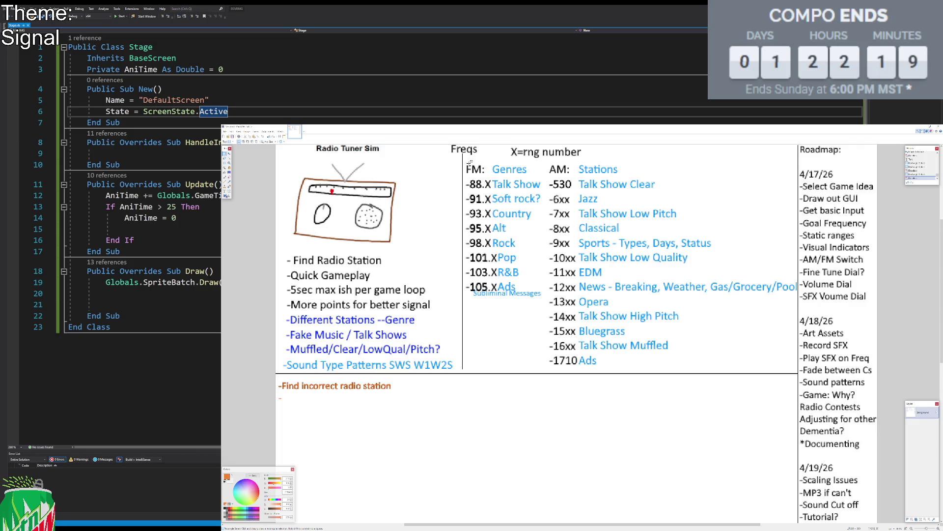
drag(465, 161, 824, 386)
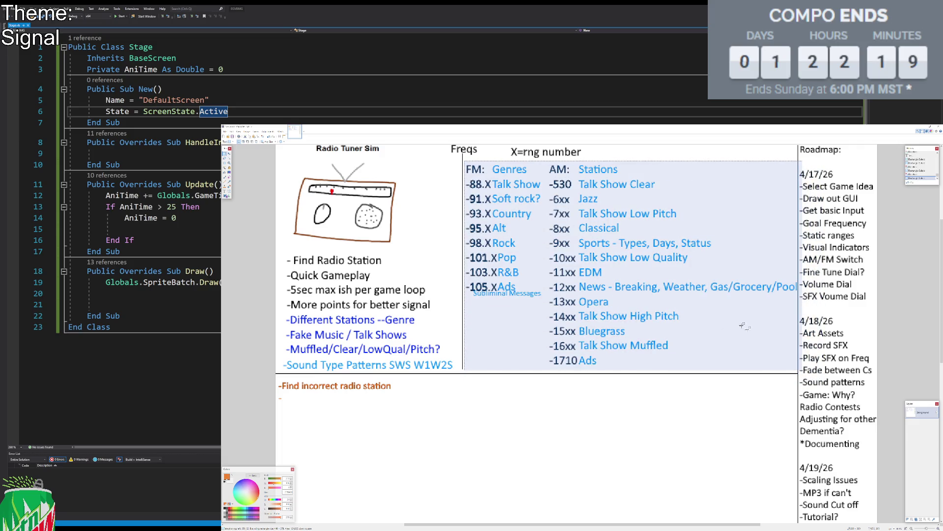
click(579, 229)
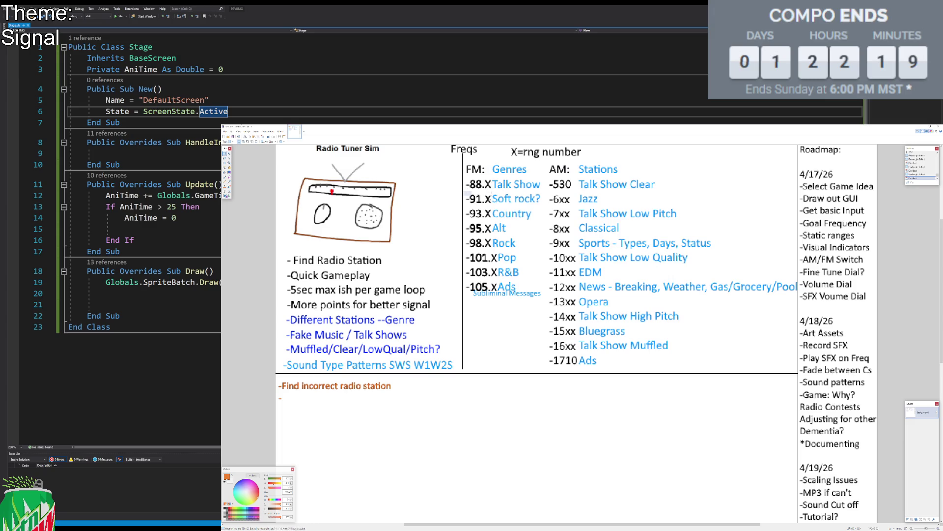
drag(464, 191, 554, 212)
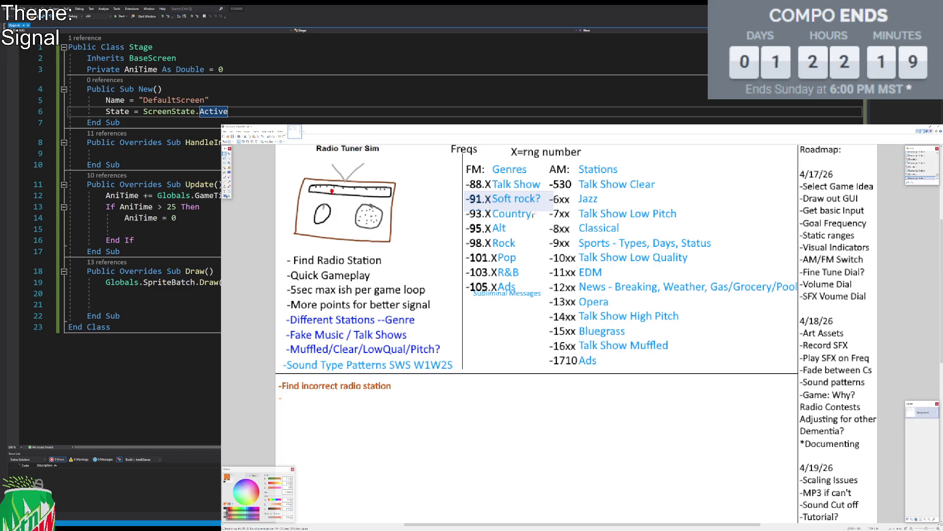
click(546, 200)
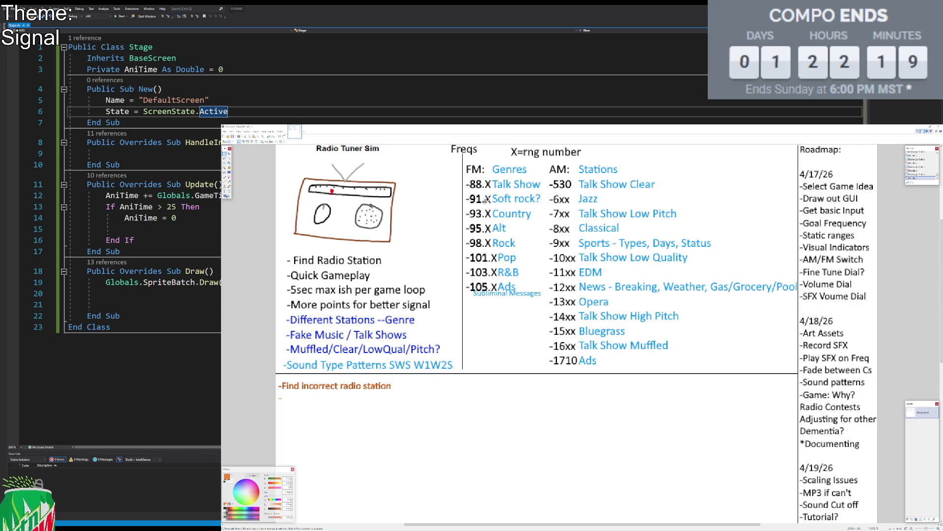
drag(464, 176, 799, 369)
click(708, 327)
Step: Add the orange line '-Documenting Each specific Channel Tune in a list, scored at the end'
click(225, 191)
click(291, 401)
text(-)
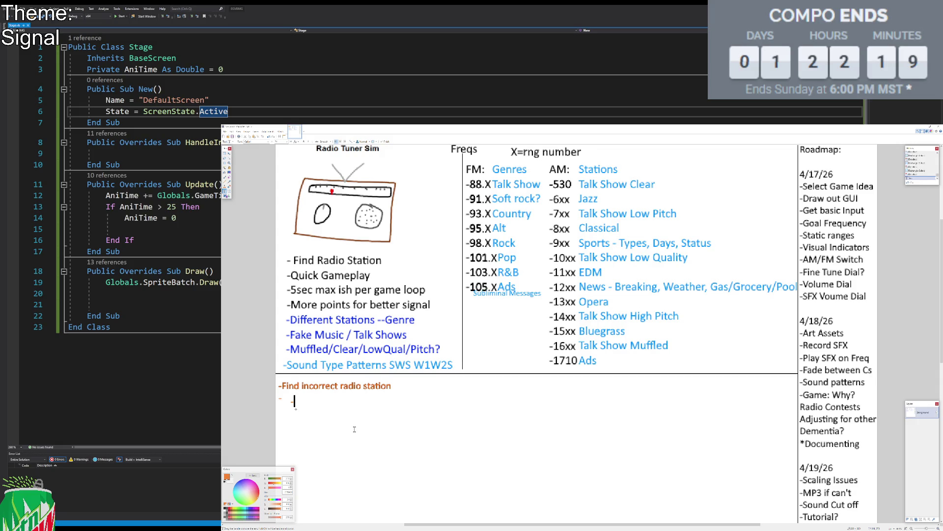
drag(295, 408, 284, 403)
text(Documenting Each specific Channel Tune)
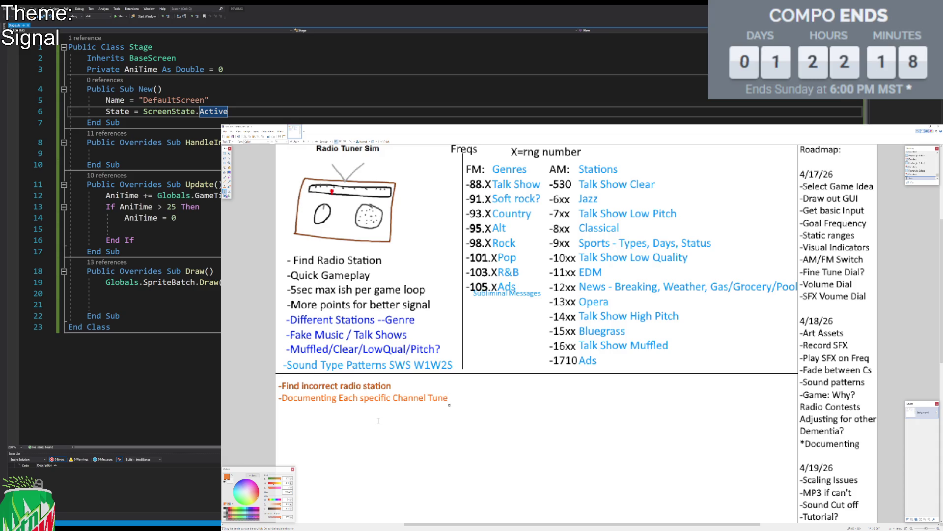
text( in a list)
text(, sc ored at the end)
key(Return)
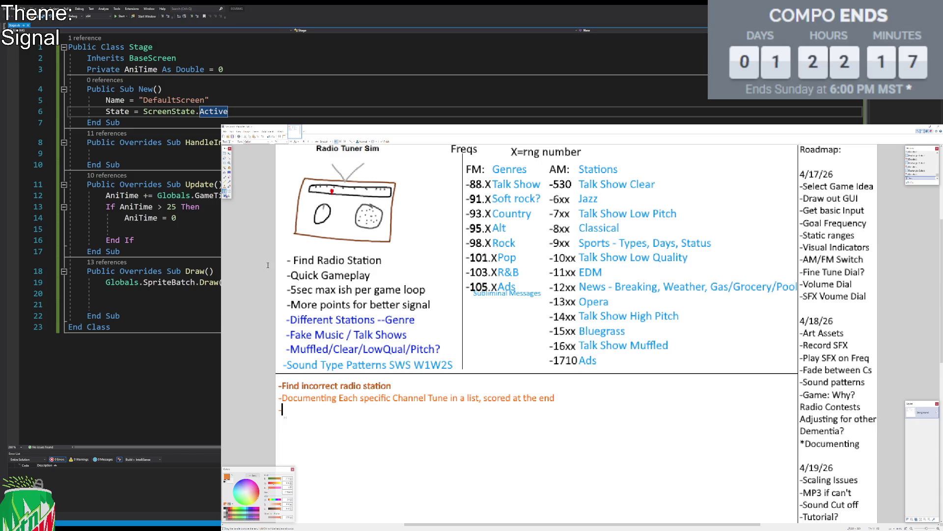
Step: Append '(No negative, make 0)' to the Documenting note and start a new line
key(BackSpace)
text(()
text(-)
key(BackSpace)
key(BackSpace)
text(No negat)
text(ive, make 0))
key(Return)
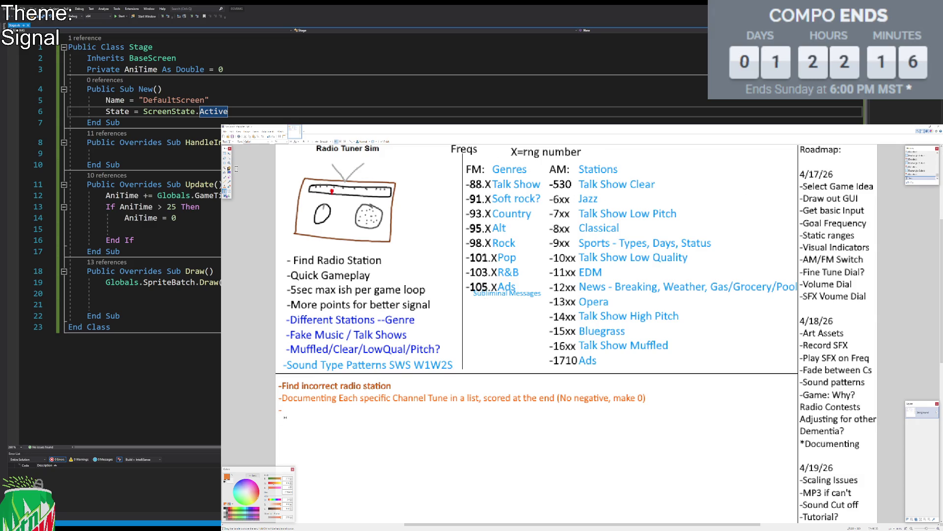
click(224, 152)
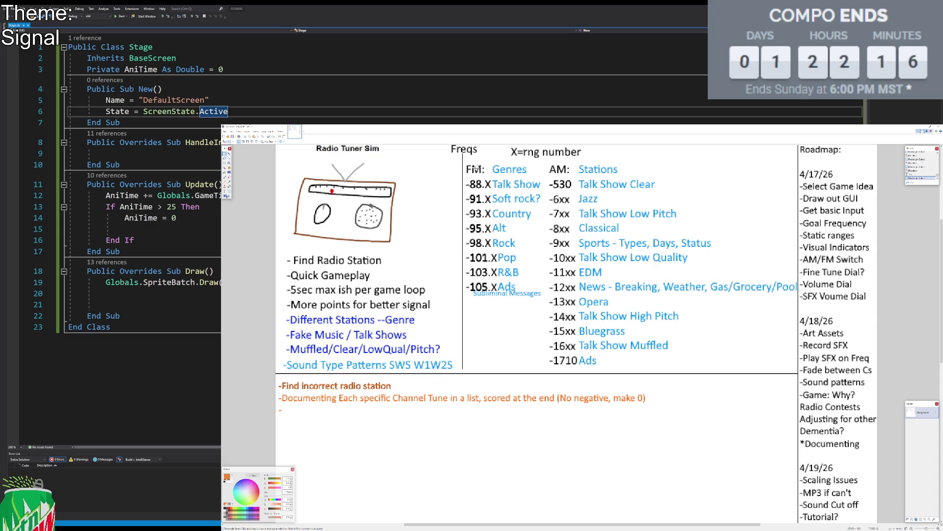
Step: Select areas of the radio notes image, then create a new blank white image
drag(462, 156, 498, 296)
mouse_move(547, 159)
mouse_down()
mouse_move(590, 376)
mouse_move(549, 162)
mouse_up()
drag(497, 184, 500, 259)
click(596, 303)
drag(596, 303, 600, 306)
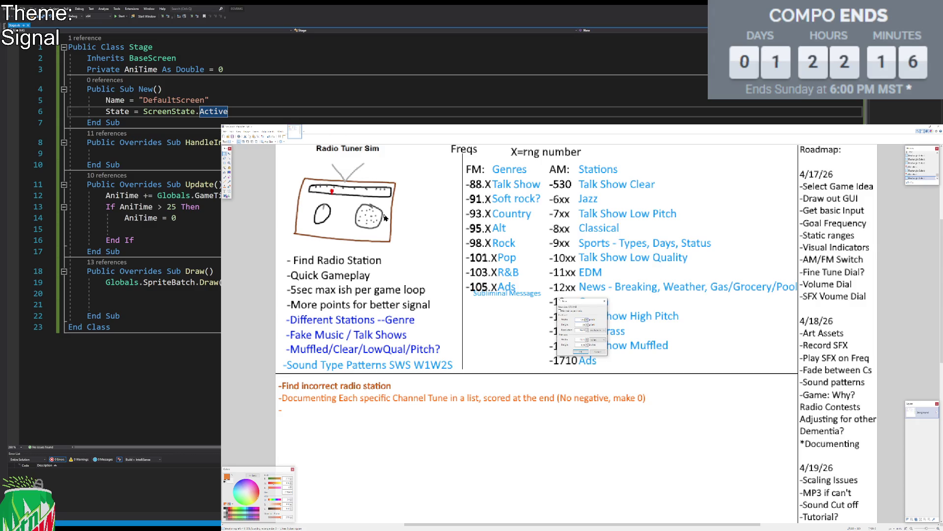
key(Return)
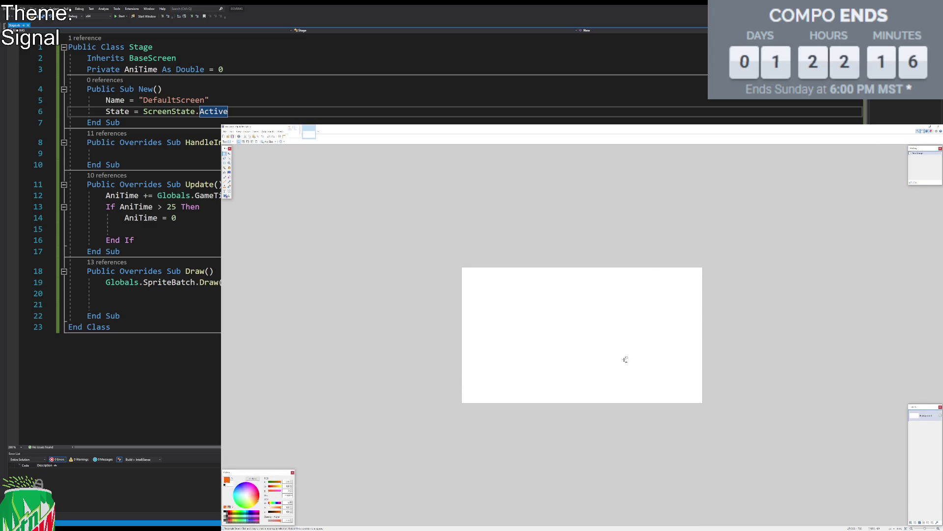
Step: Flood-fill the entire new canvas with black using the Paint Bucket
scroll(626, 359, up, 1)
scroll(606, 371, up, 1)
key(f)
click(227, 512)
click(389, 366)
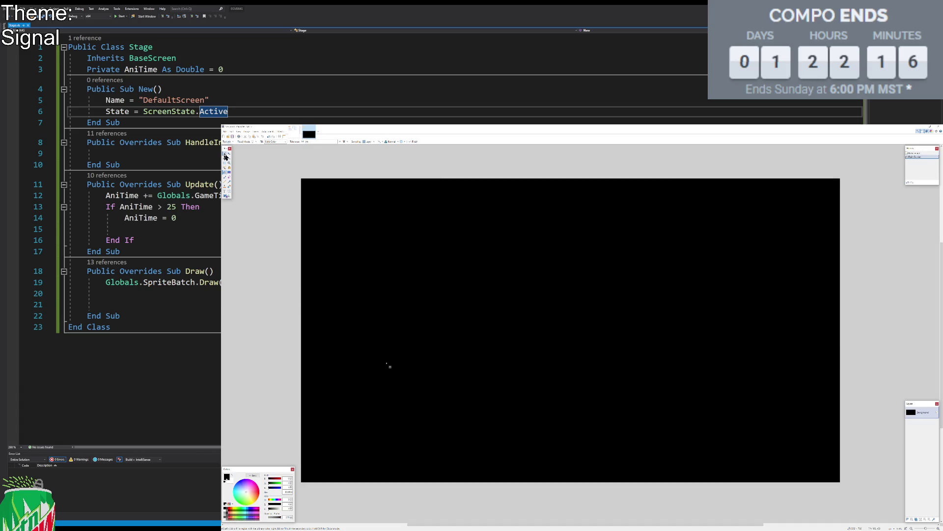
click(226, 195)
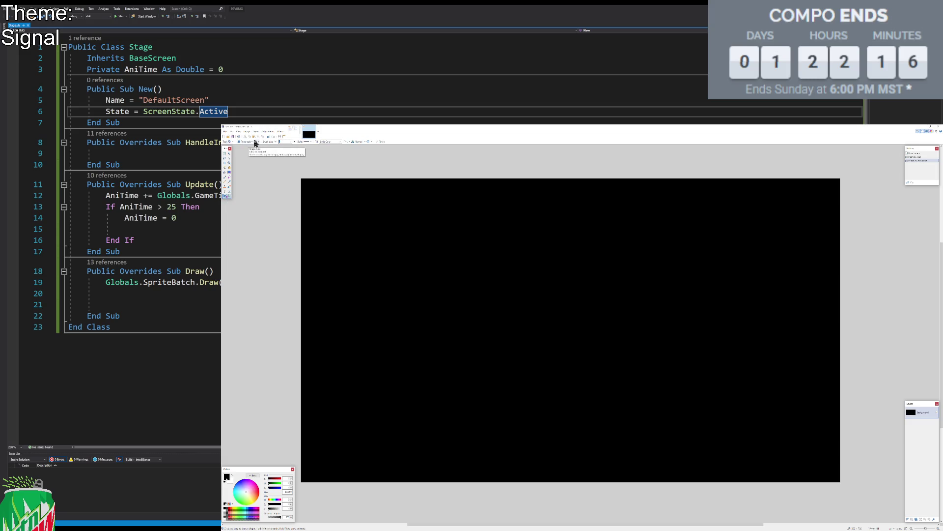
click(232, 514)
Step: Draw the brown radio body rectangle and a light grey antenna line above it
mouse_move(315, 207)
mouse_down()
mouse_move(644, 370)
mouse_move(595, 377)
mouse_move(615, 379)
mouse_up()
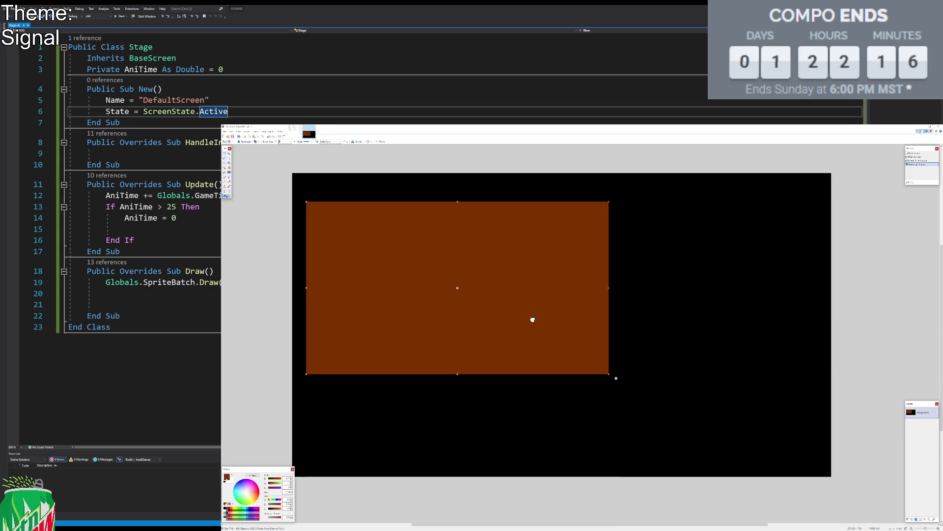
key(s)
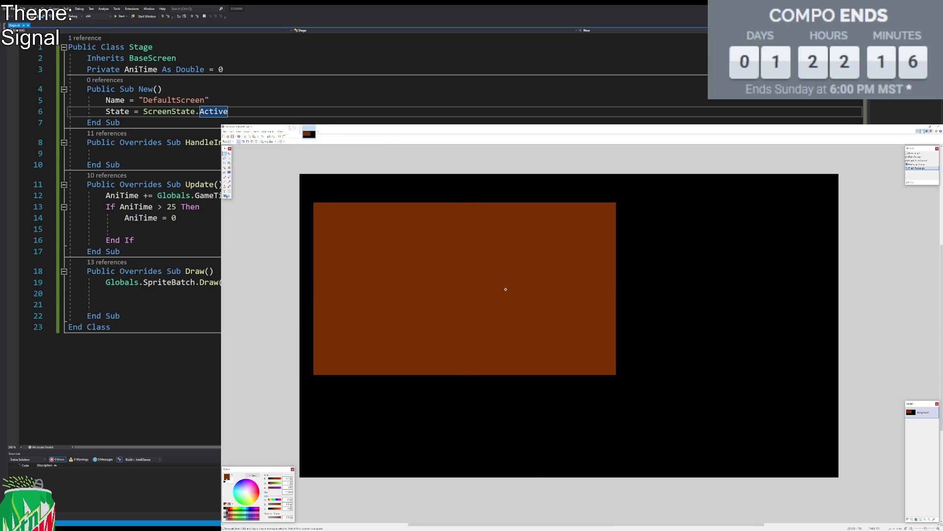
click(229, 191)
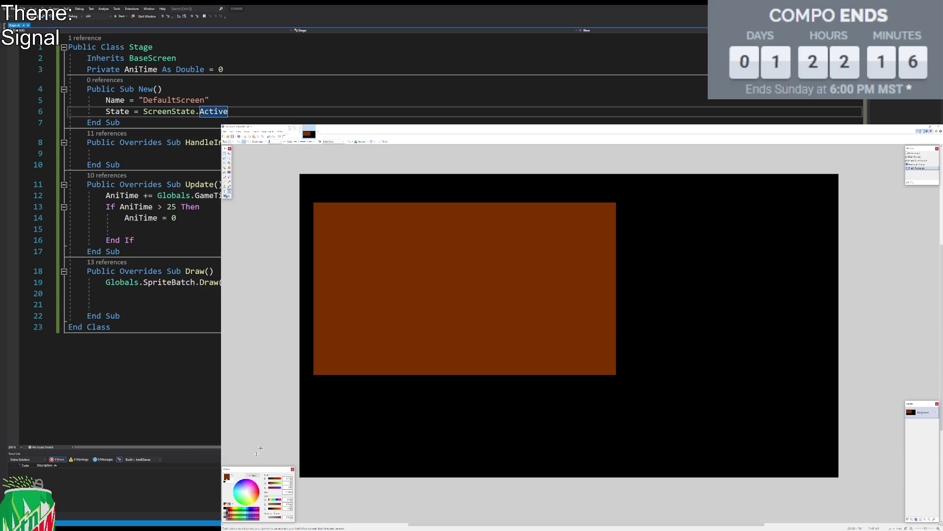
click(225, 514)
mouse_move(402, 175)
mouse_down()
mouse_move(442, 203)
mouse_move(498, 169)
mouse_up()
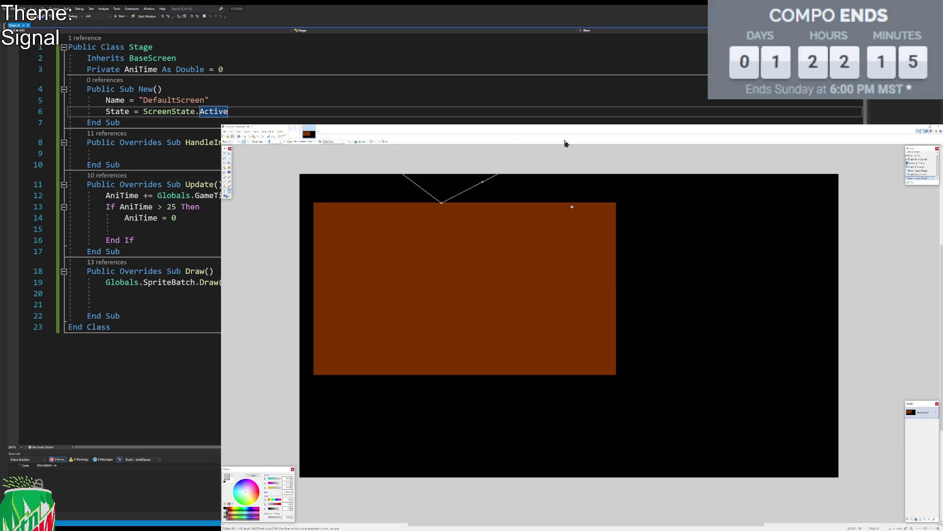
Step: Draw a light yellow dial strip across the top of the brown body
click(227, 191)
click(225, 196)
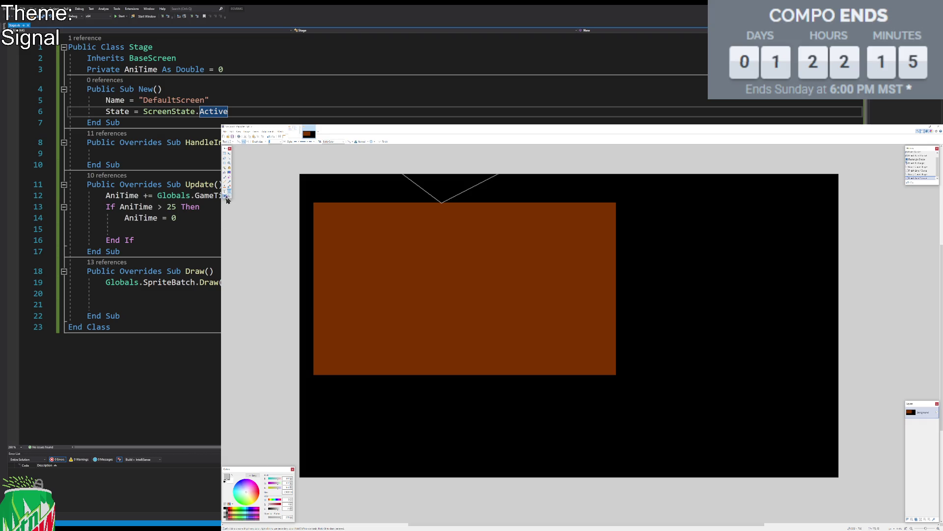
click(235, 513)
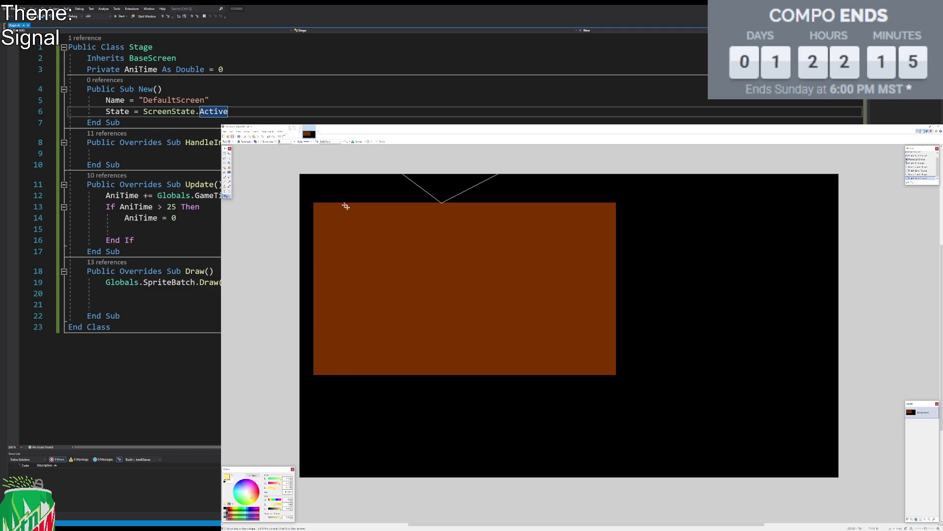
drag(320, 209, 609, 233)
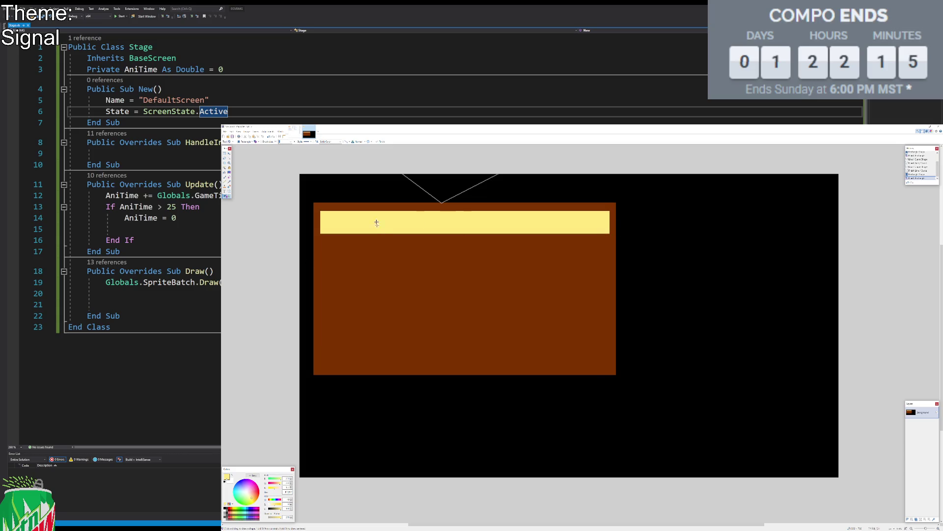
Step: Draw a thin dark red vertical needle spanning the full height of the yellow dial
click(230, 511)
scroll(418, 221, up, 1)
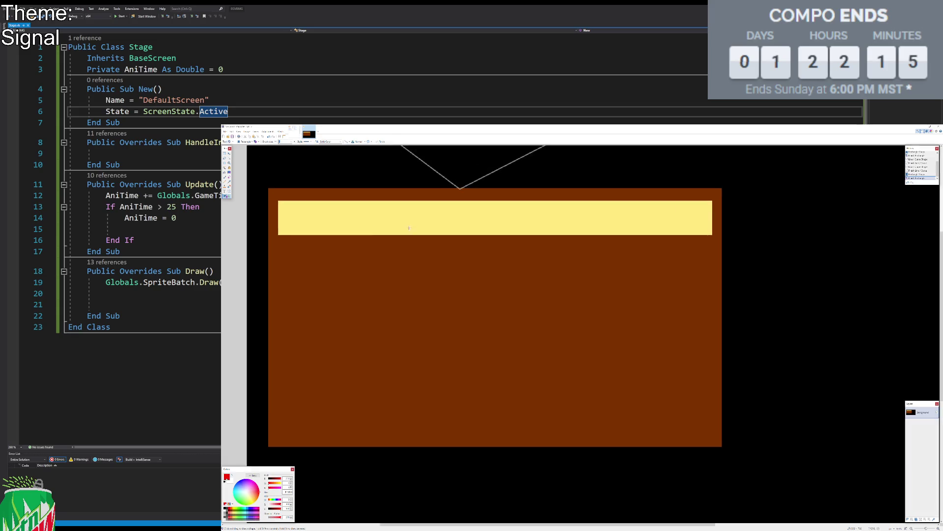
scroll(421, 218, up, 1)
drag(421, 223, 424, 240)
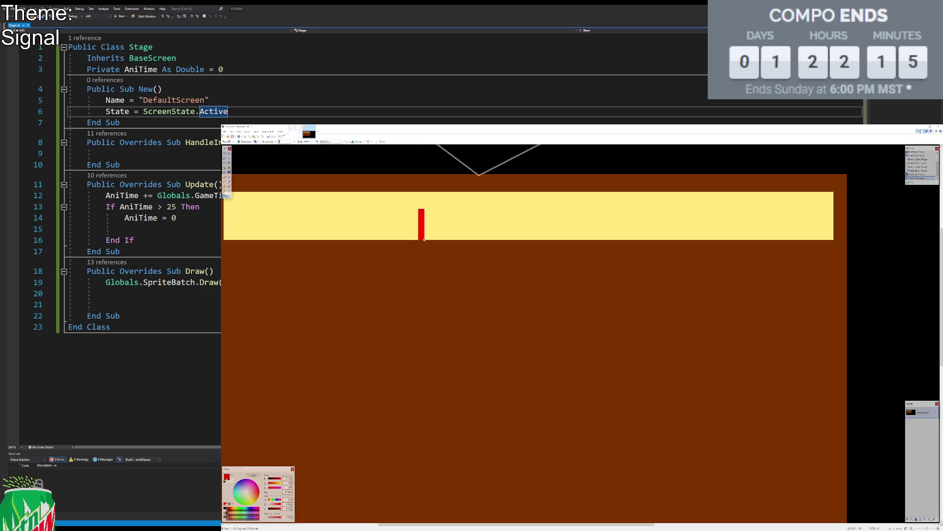
drag(422, 208, 421, 191)
key(s)
scroll(452, 225, down, 1)
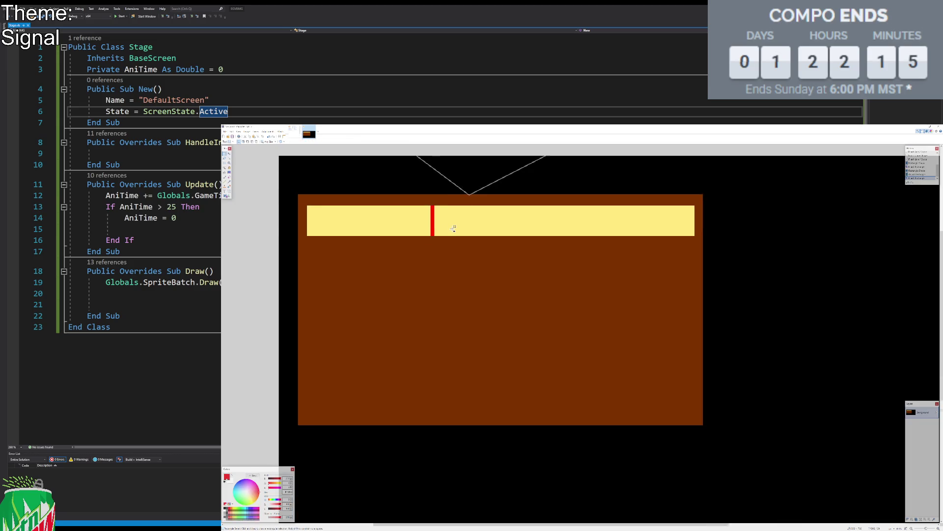
scroll(445, 224, down, 1)
scroll(479, 248, down, 1)
scroll(486, 249, up, 1)
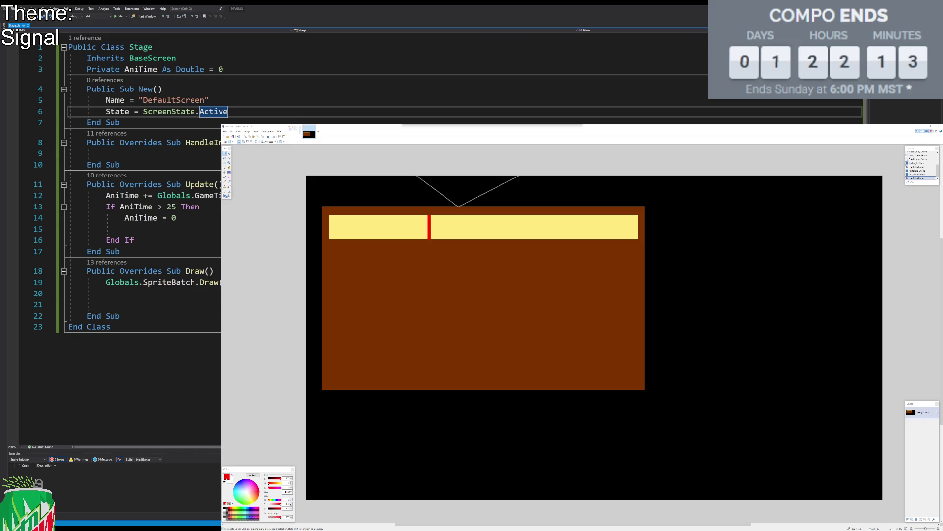
Step: Add a black '88' text label at the left end of the yellow dial
click(433, 259)
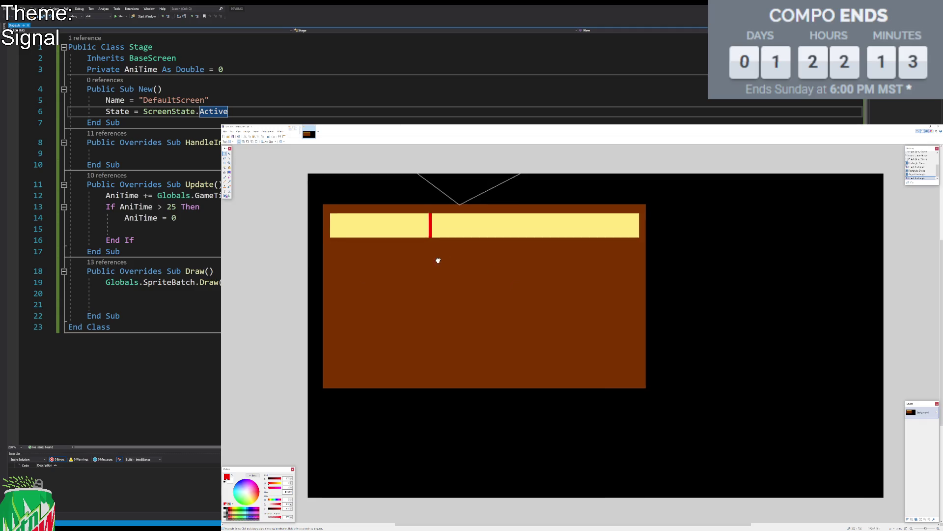
click(226, 195)
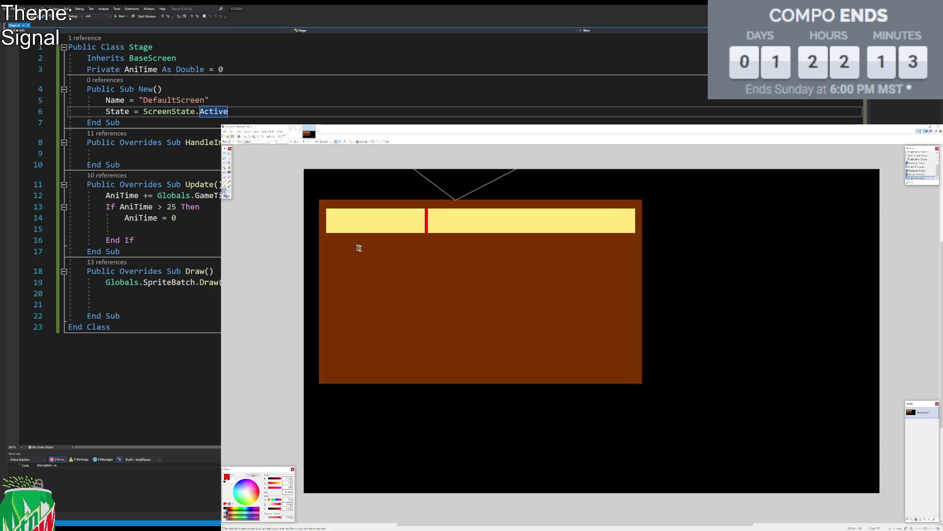
click(225, 511)
click(332, 225)
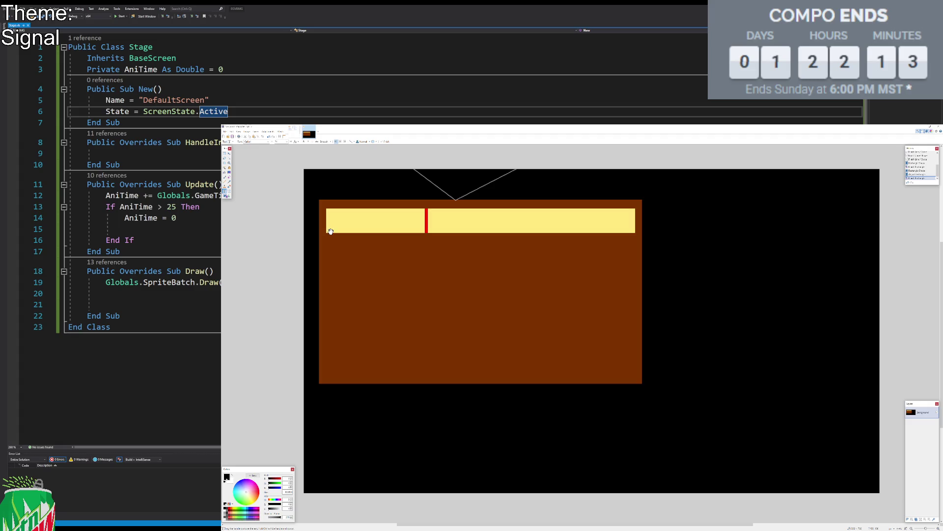
text(88)
click(295, 131)
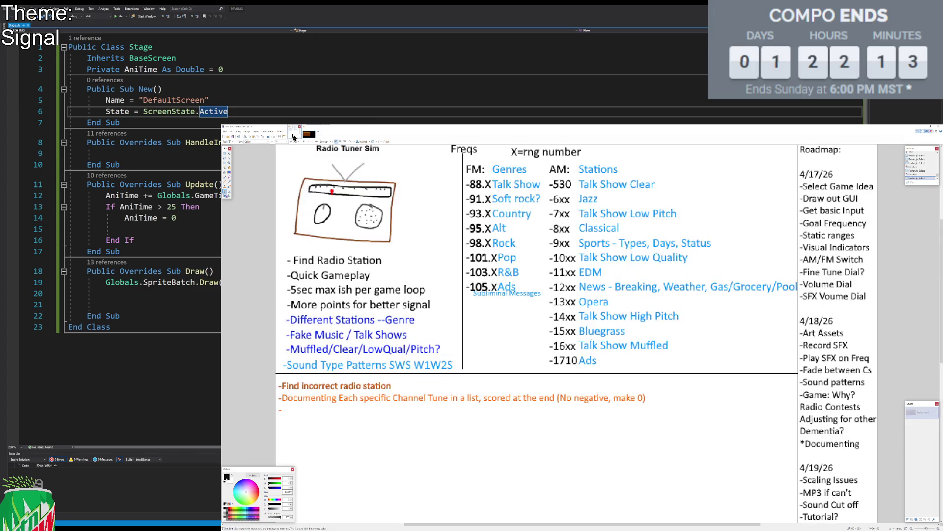
click(311, 136)
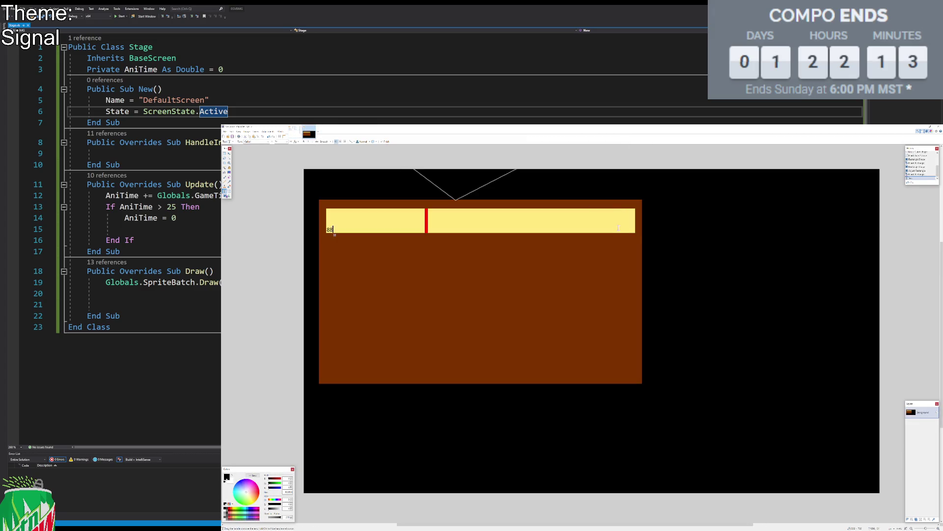
Step: Add a '105' label in the dial's lower-right corner, checking the notes for ranges
click(619, 229)
text(105)
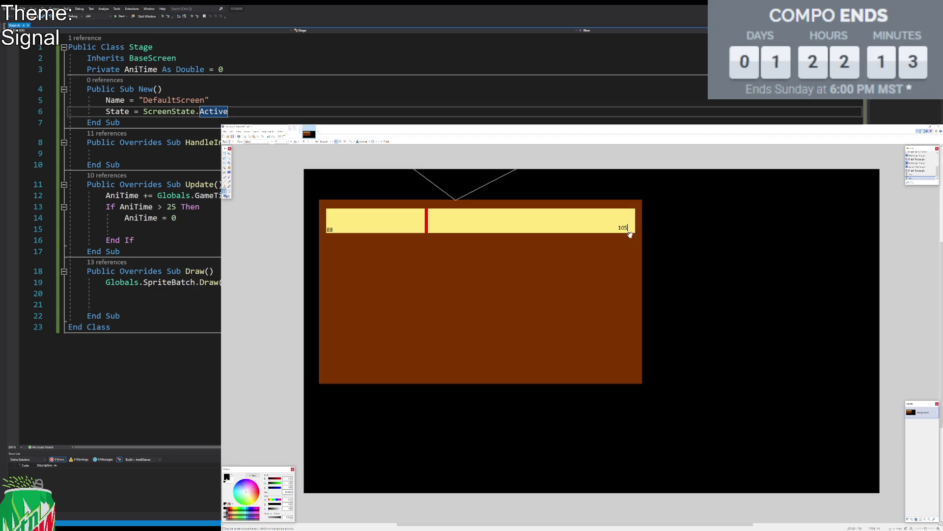
drag(624, 233, 630, 236)
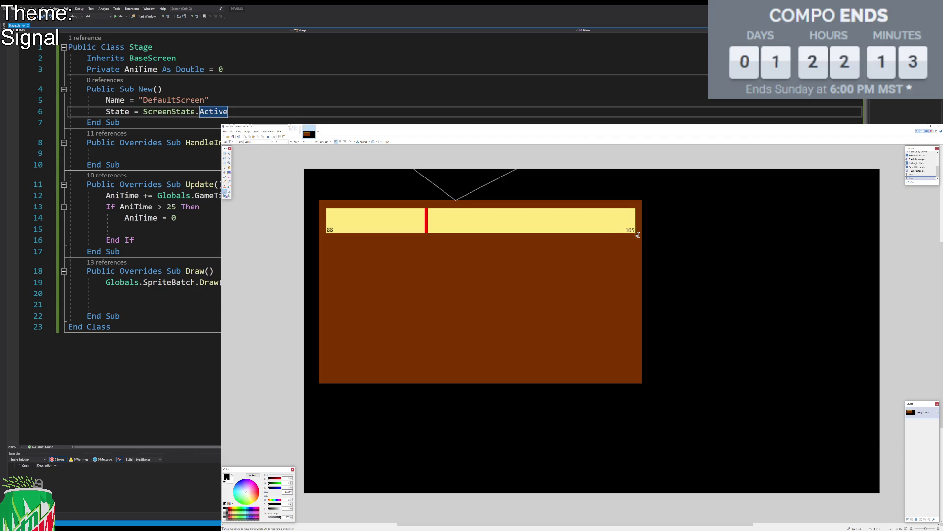
click(295, 133)
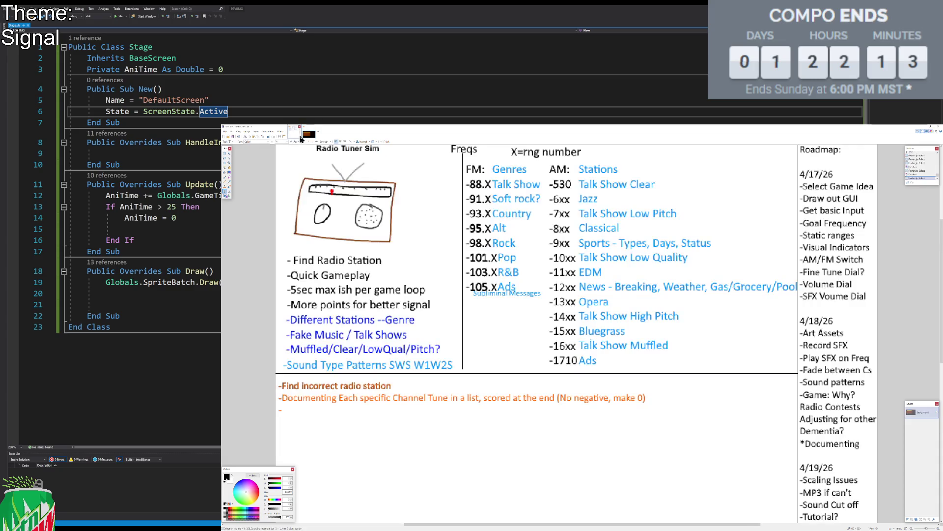
click(306, 138)
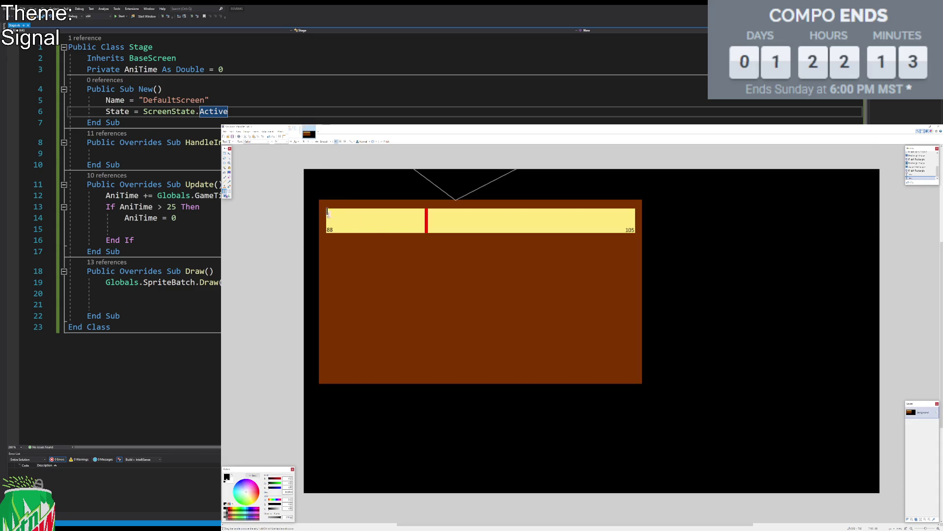
Step: Add '530' at the dial's upper left and '1710' at its upper right
text(530)
click(616, 212)
text(1710)
drag(631, 217, 637, 217)
click(225, 154)
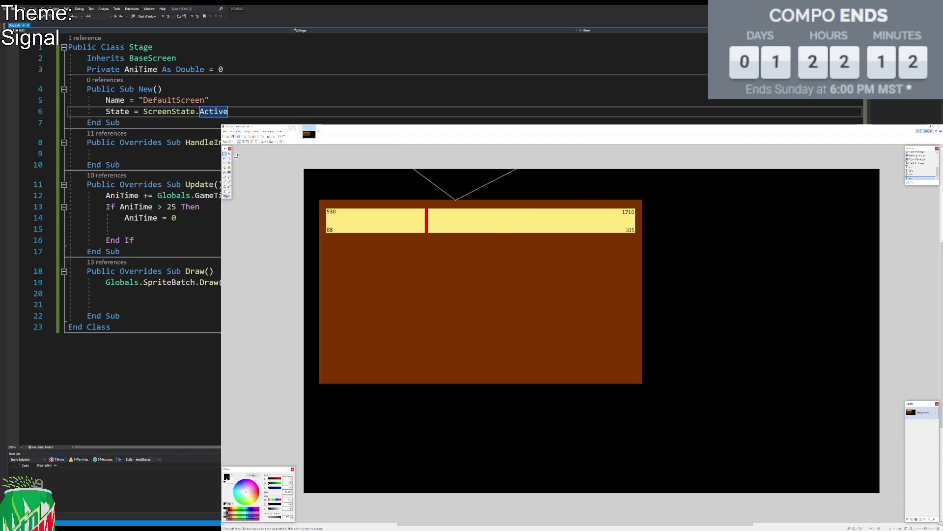
click(225, 196)
click(245, 142)
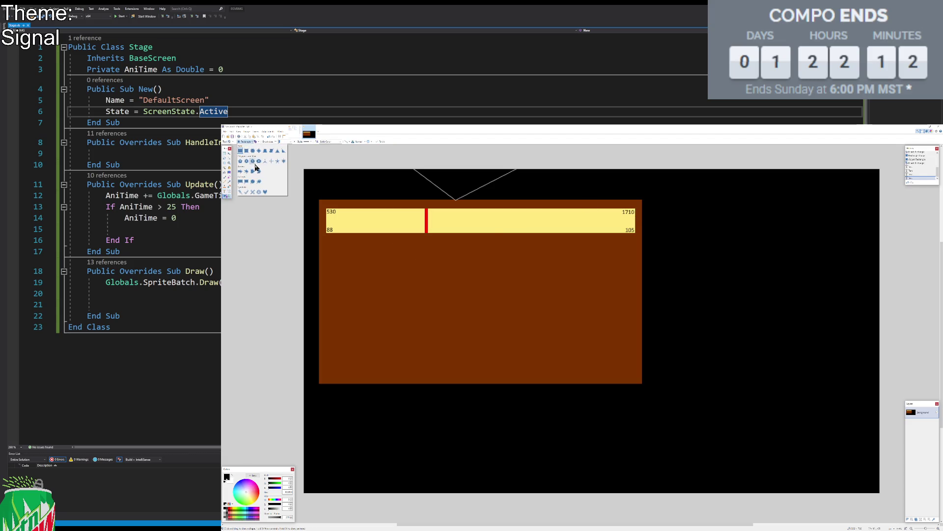
Step: Draw a grey ellipse as the knob on the lower-left of the brown body
click(253, 152)
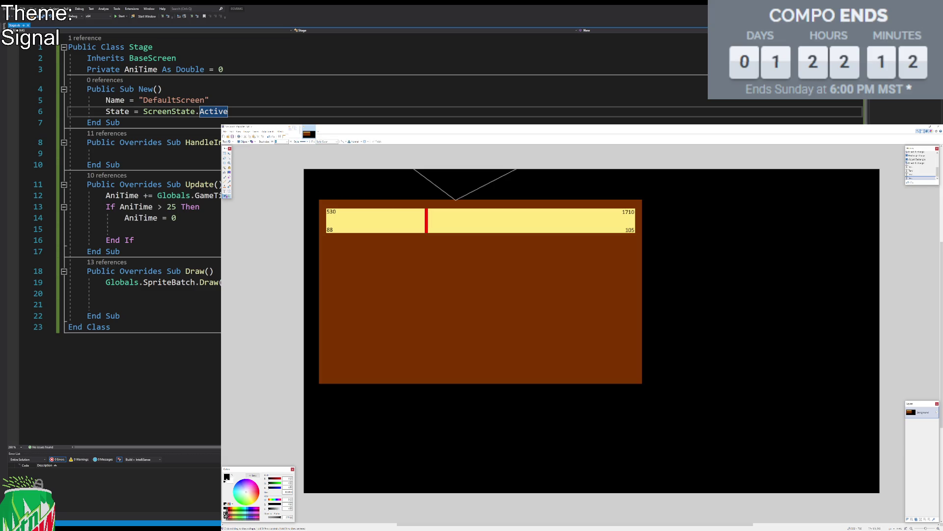
click(226, 514)
mouse_move(350, 268)
mouse_down()
mouse_move(444, 360)
mouse_move(422, 326)
mouse_up()
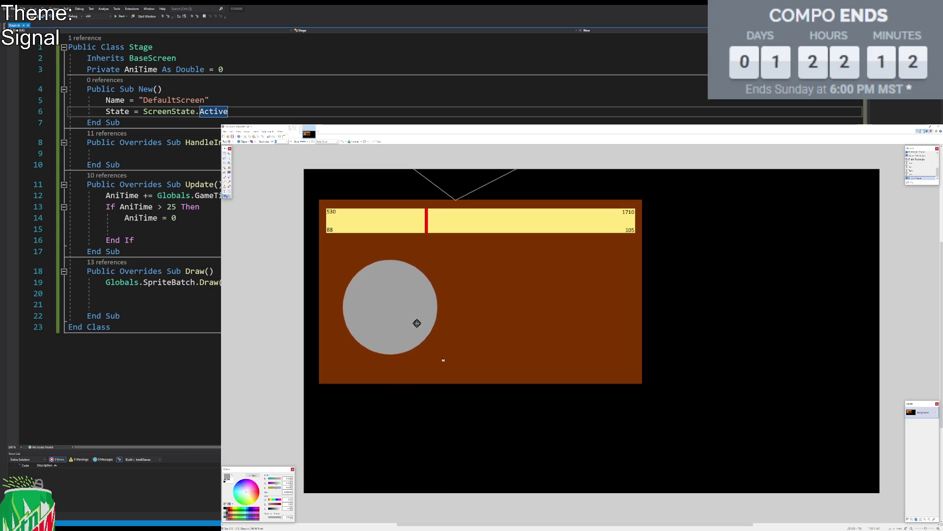
Step: Commit the grey knob and select a thin vertical strip from its top toward the centre
key(s)
click(227, 508)
scroll(396, 266, up, 2)
scroll(407, 229, up, 3)
drag(413, 224, 402, 490)
scroll(402, 489, down, 1)
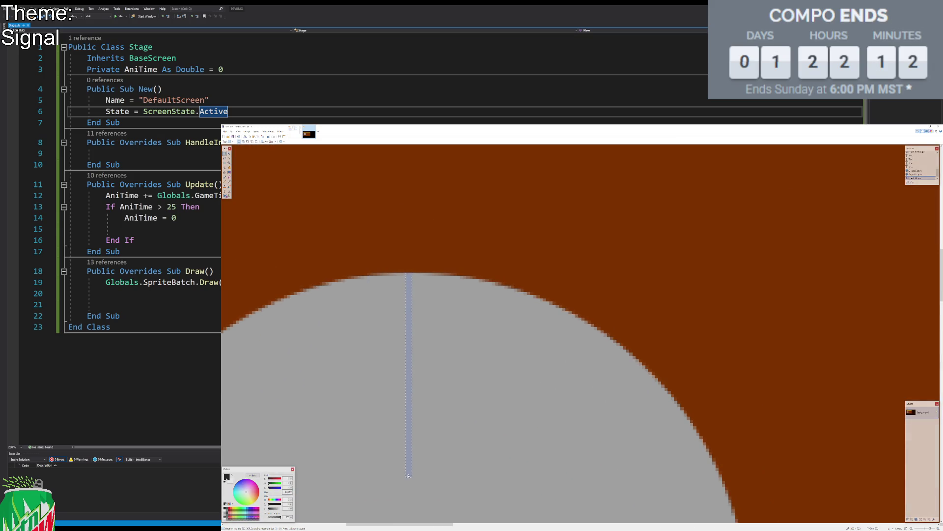
scroll(410, 479, down, 1)
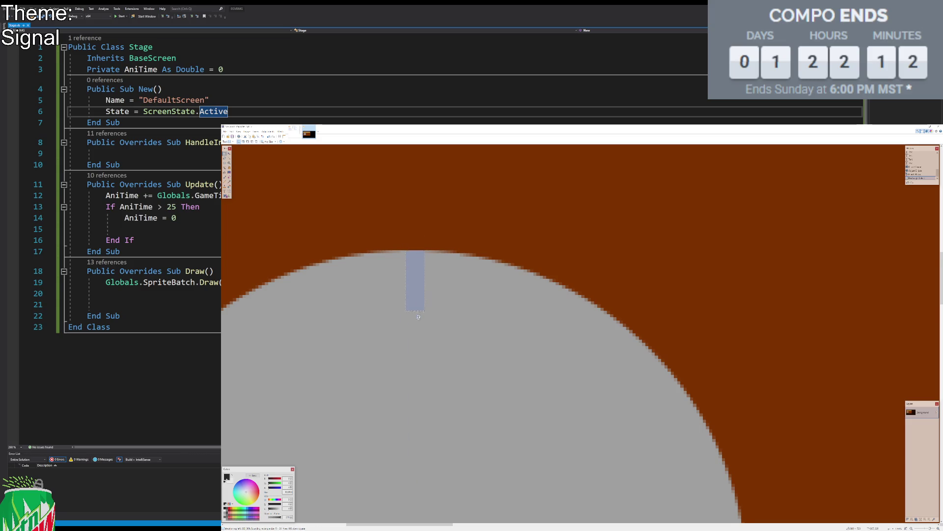
scroll(418, 317, down, 1)
drag(418, 316, 407, 361)
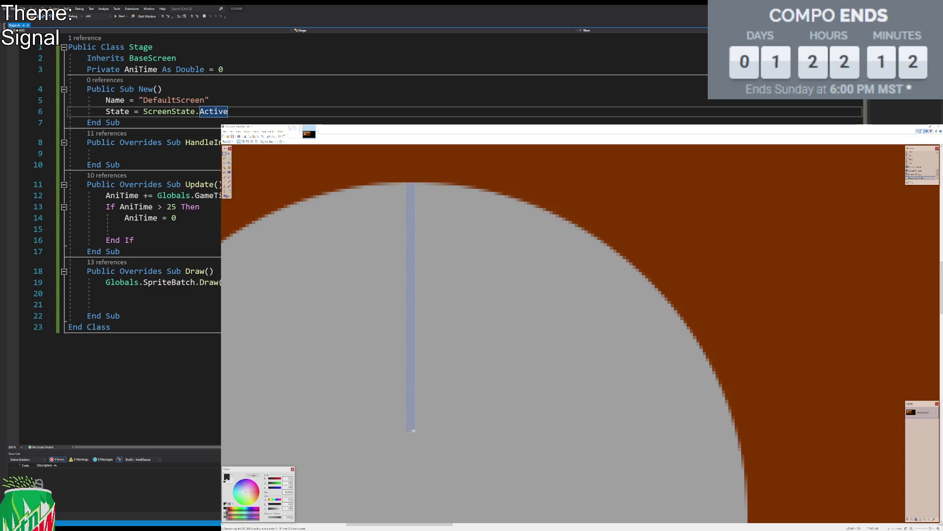
scroll(413, 432, down, 1)
scroll(413, 433, down, 1)
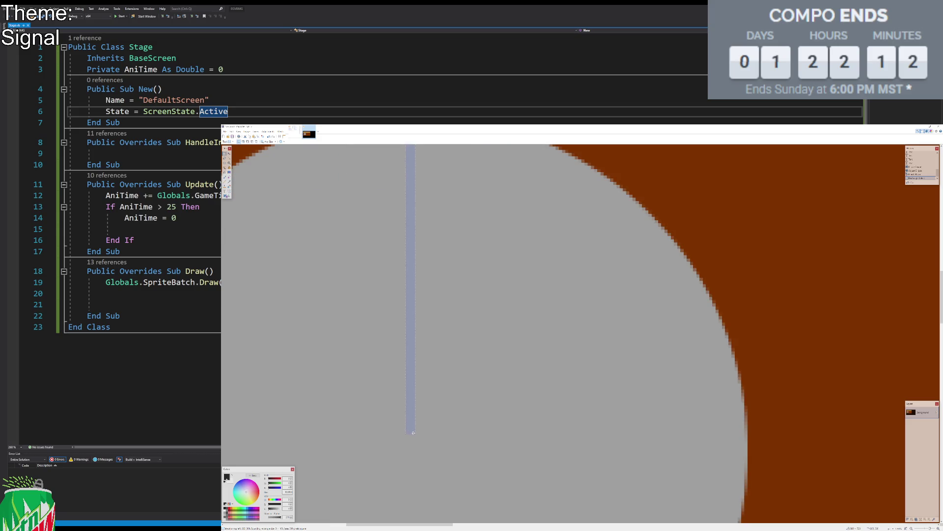
Step: Fill the strip white as the knob's indicator line and clear the selection
click(225, 173)
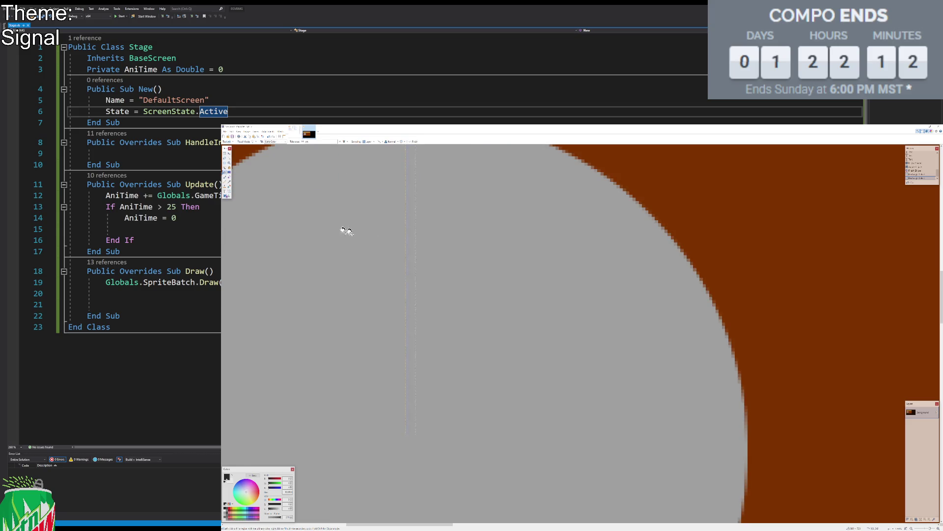
click(409, 224)
key(s)
key(ctrl+d)
scroll(434, 261, down, 3)
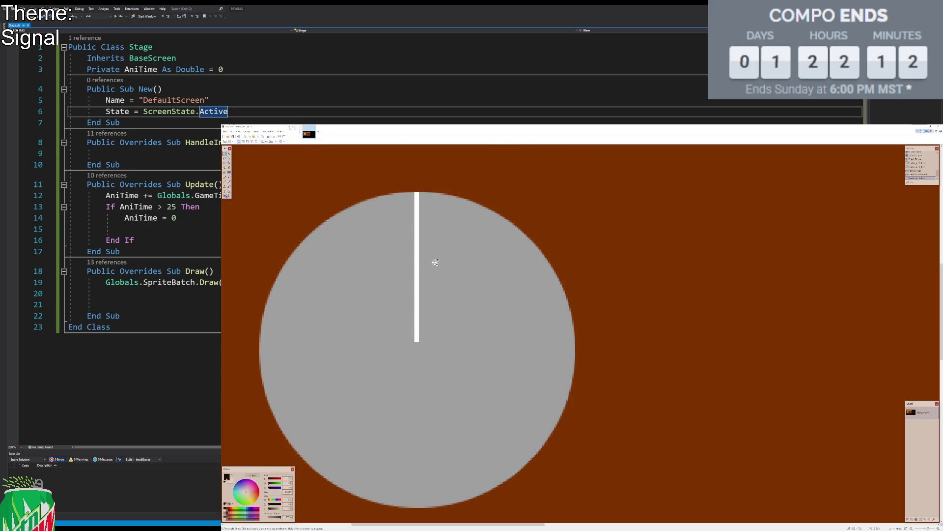
scroll(448, 260, down, 1)
scroll(435, 277, up, 1)
mouse_move(410, 322)
mouse_down()
mouse_move(449, 371)
mouse_move(430, 308)
mouse_up()
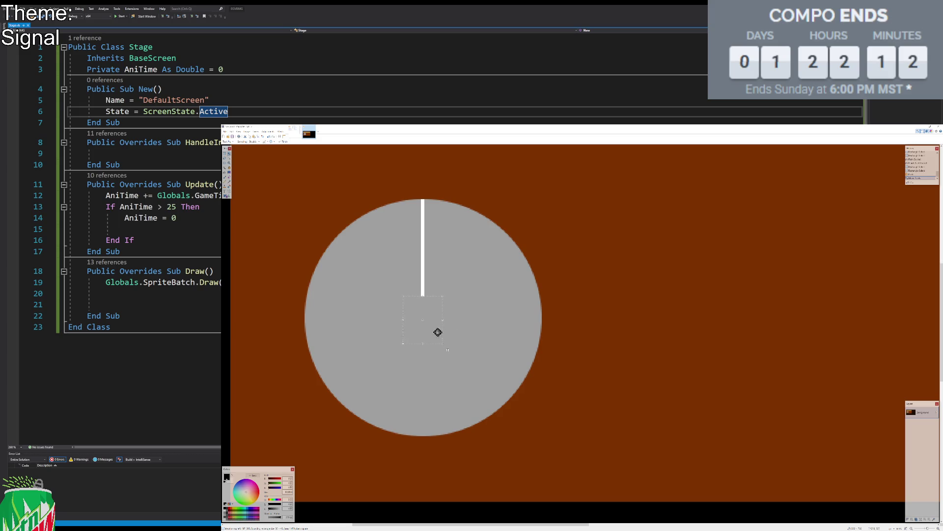
key(s)
key(ctrl+d)
Step: Return to the Radio Tuner Sim notes image and select the FM and AM frequency list
scroll(339, 233, down, 1)
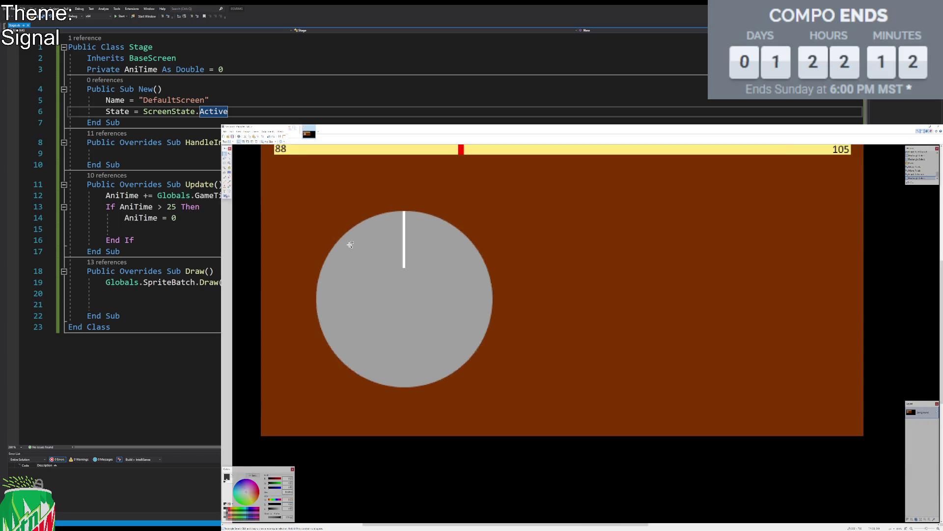
scroll(389, 248, down, 1)
scroll(437, 282, down, 1)
scroll(456, 284, up, 1)
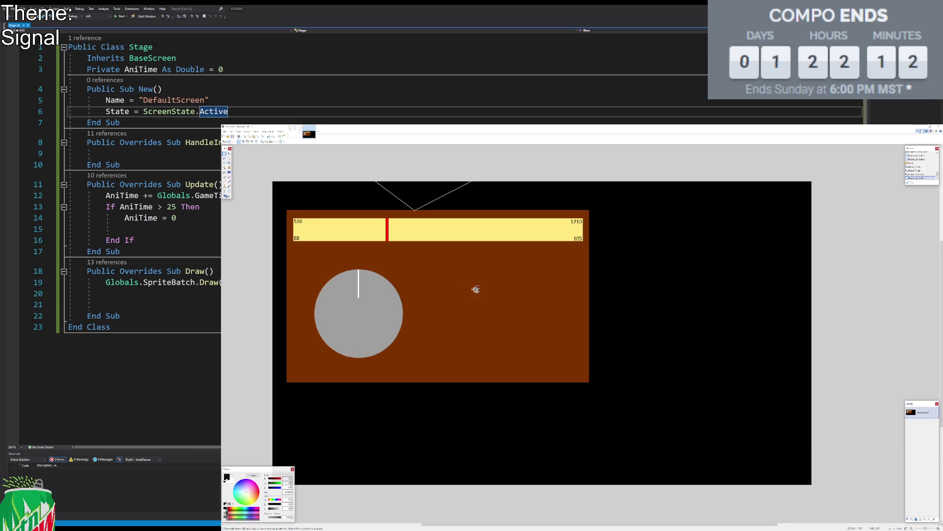
click(294, 131)
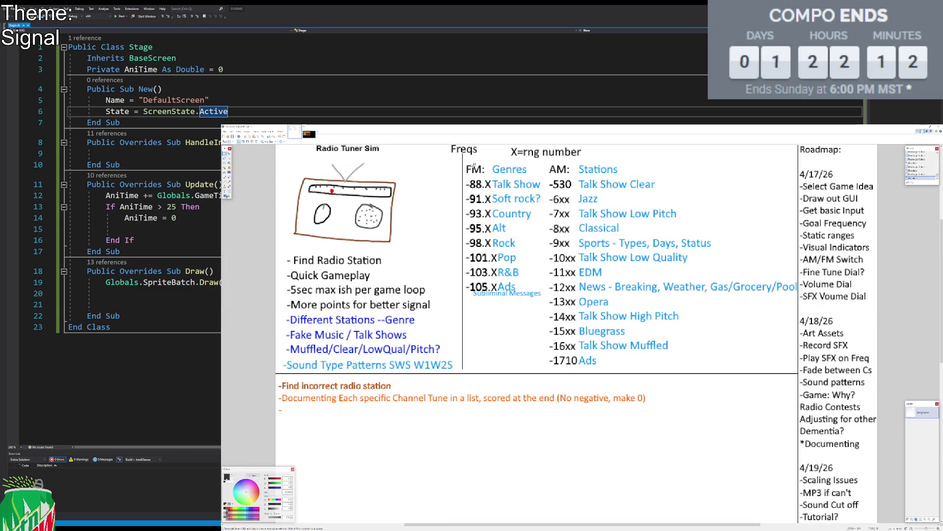
drag(464, 162, 578, 369)
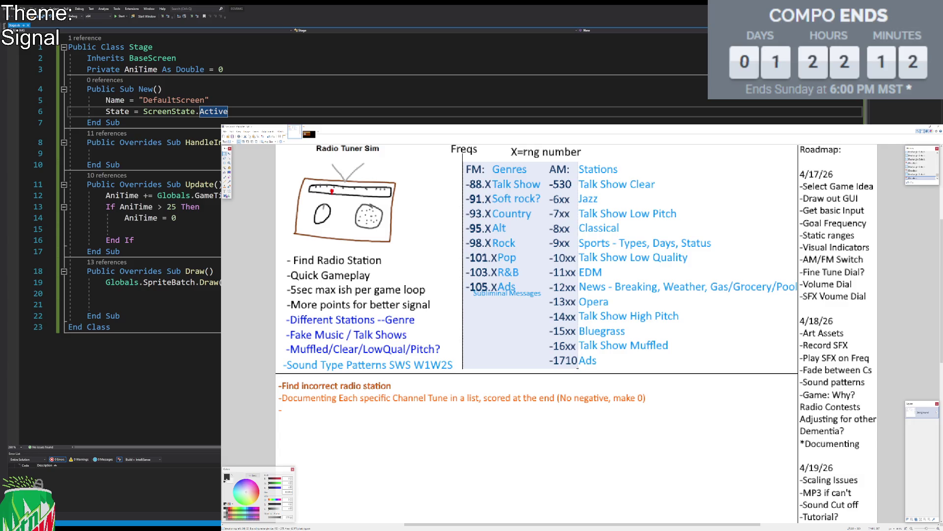
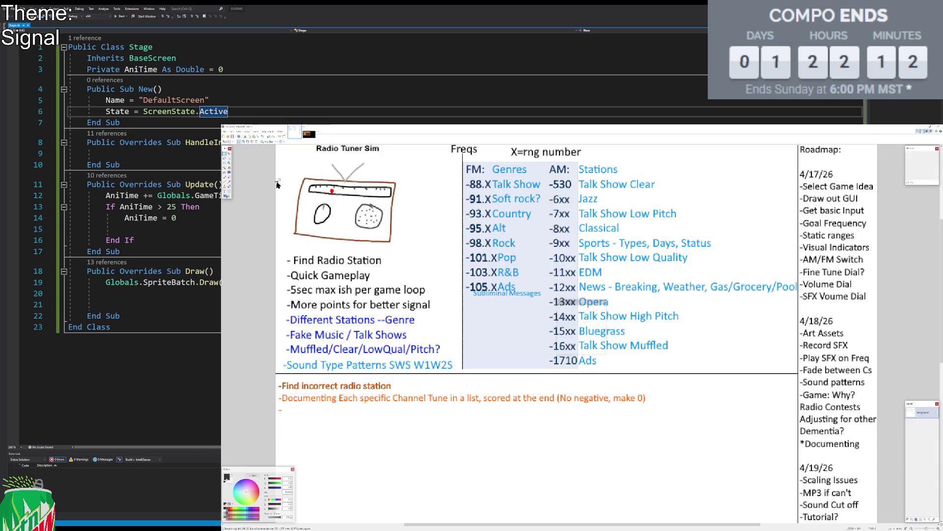
Step: Paste the copied frequency list as a new image and fill the blue Genres text with white
key(ctrl+c)
key(ctrl+alt+v)
key(ctrl+plus)
key(ctrl+plus)
key(ctrl+plus)
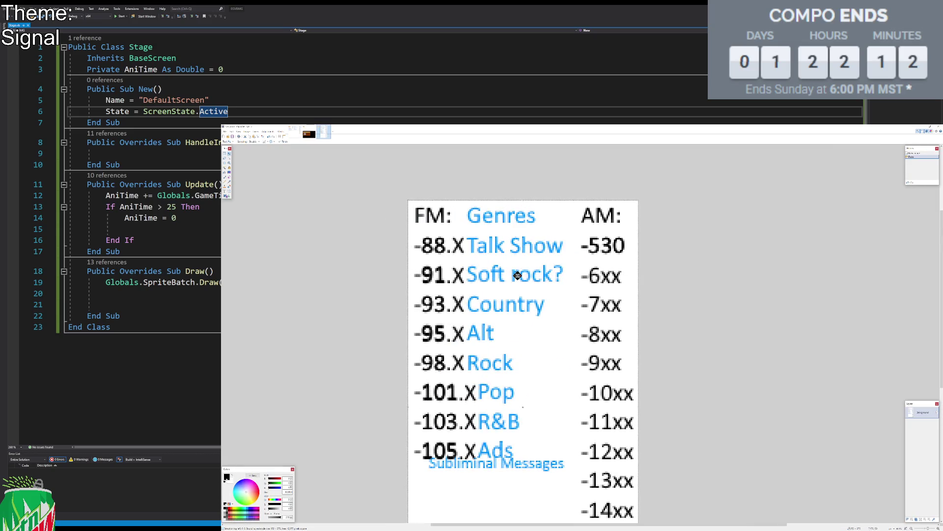
key(s)
click(224, 172)
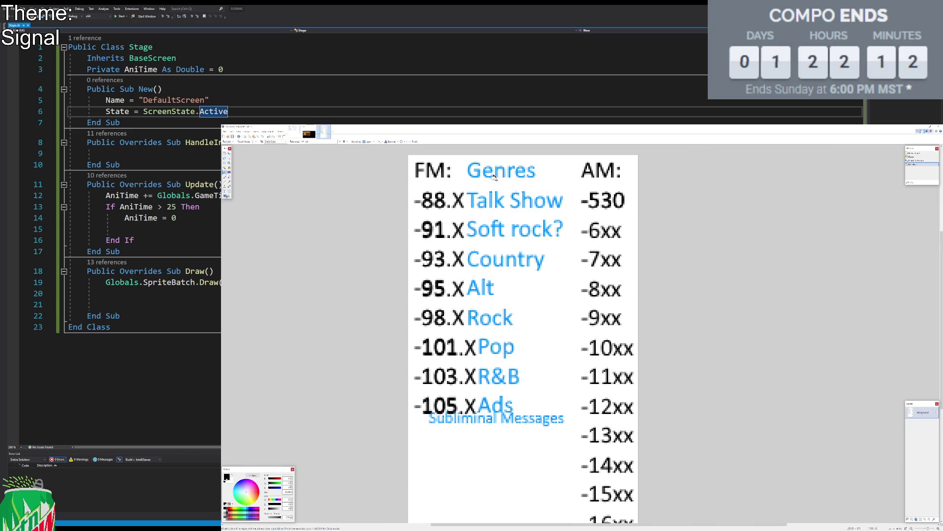
key(ctrl+plus)
click(466, 154)
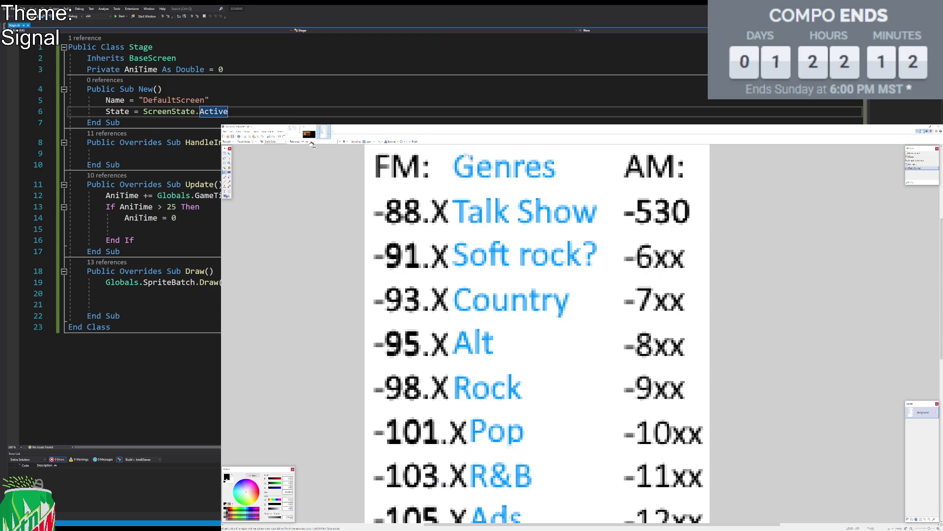
Step: Raise fill tolerance to 100% and whiten the remaining blue station labels
drag(309, 143, 322, 145)
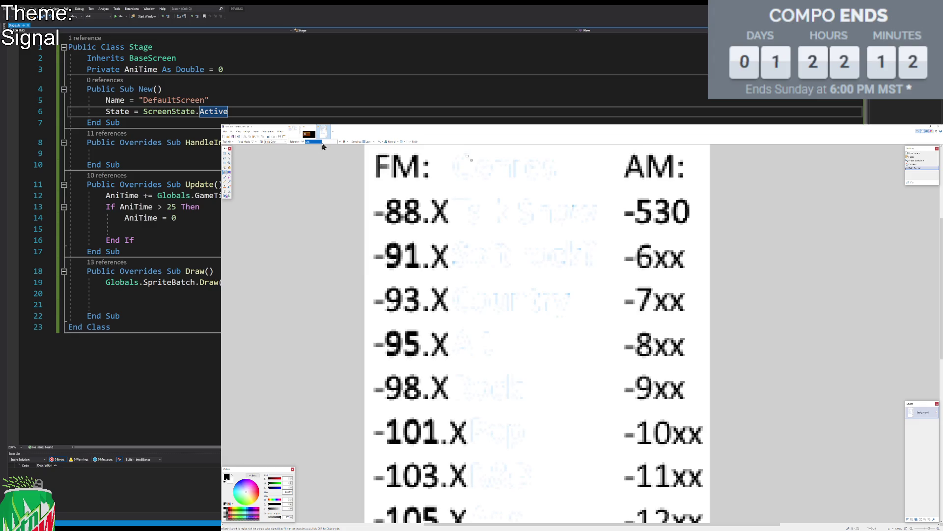
scroll(568, 185, down, 3)
scroll(543, 211, down, 2)
scroll(544, 211, up, 1)
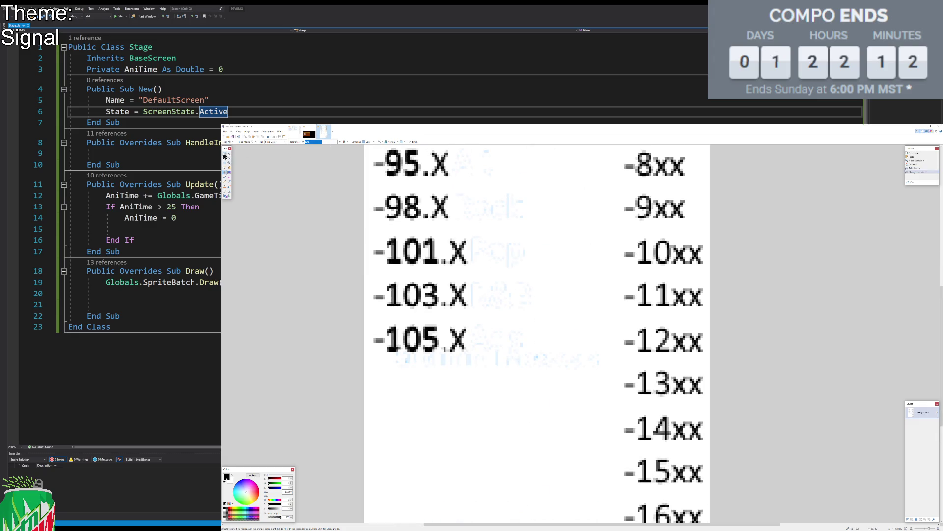
click(527, 186)
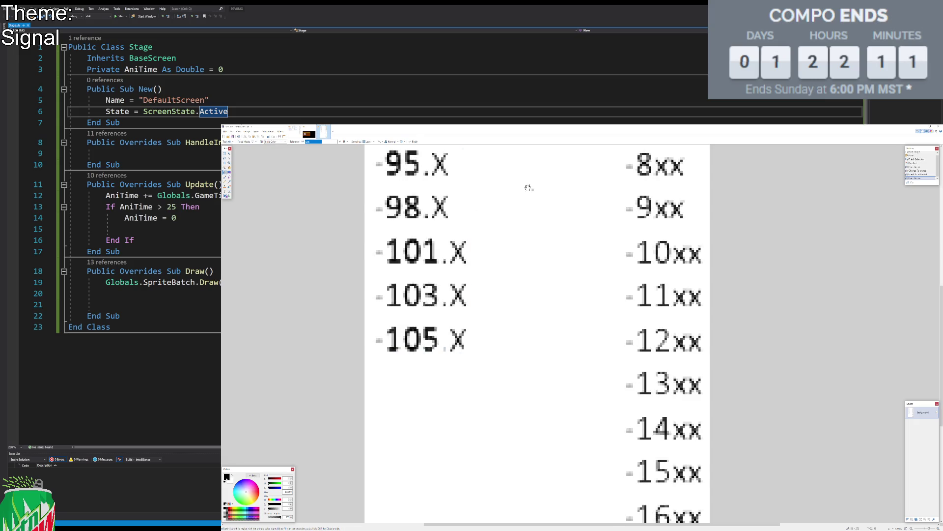
scroll(528, 190, up, 2)
scroll(510, 205, up, 2)
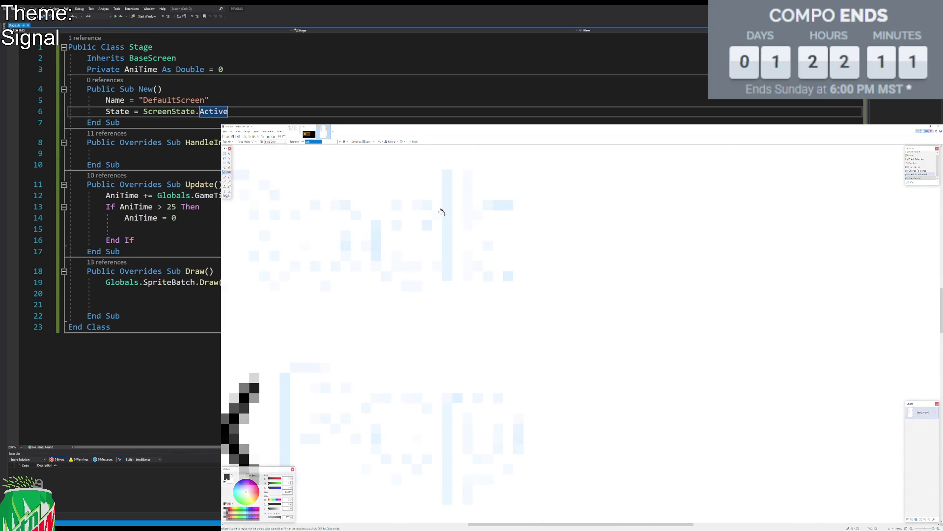
scroll(467, 204, down, 2)
scroll(491, 197, down, 3)
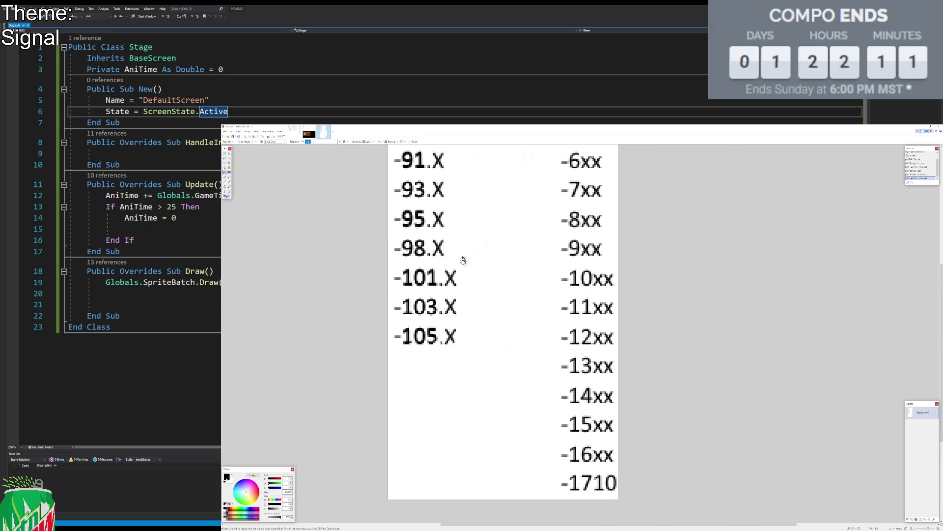
scroll(463, 258, up, 2)
Step: Select all of the cleaned frequency list and copy it
key(s)
scroll(481, 292, down, 2)
key(ctrl+a)
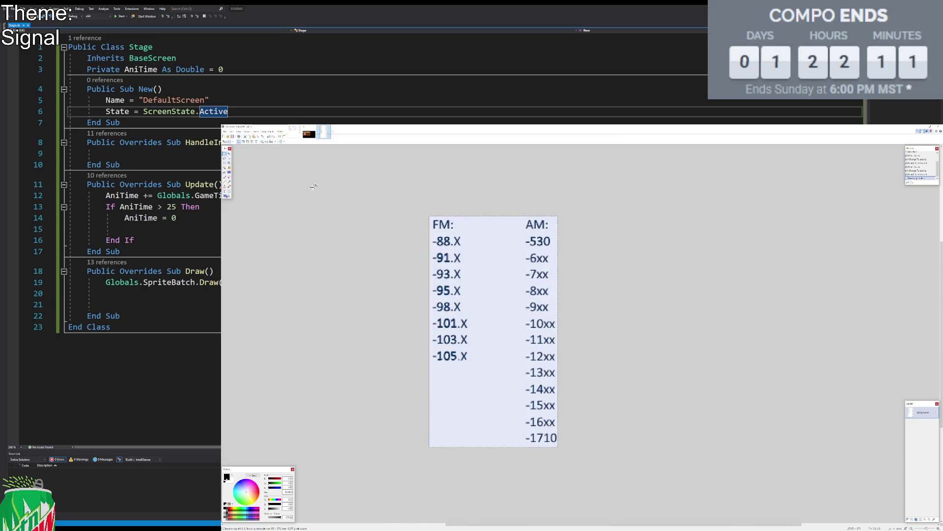
key(ctrl+c)
click(309, 134)
Step: Paste the frequency list into the upper right of the screenshot and reposition its AM column
key(ctrl+v)
drag(271, 241, 694, 242)
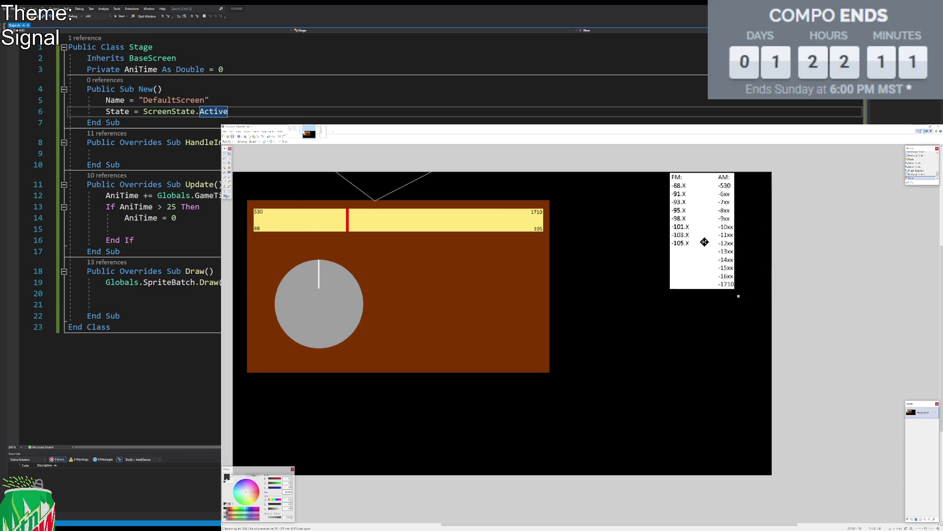
key(s)
mouse_move(677, 174)
mouse_down()
mouse_move(708, 269)
mouse_move(703, 285)
mouse_move(732, 270)
mouse_up()
key(ctrl+d)
key(m)
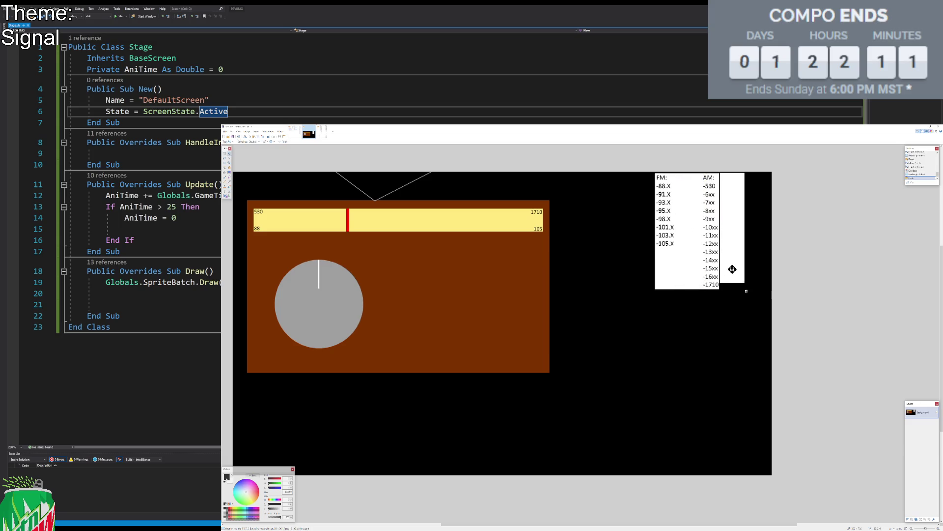
drag(743, 285, 746, 288)
key(ctrl+d)
Step: Fill a blue square beside the -88.X label
key(s)
scroll(708, 202, up, 2)
scroll(708, 202, up, 3)
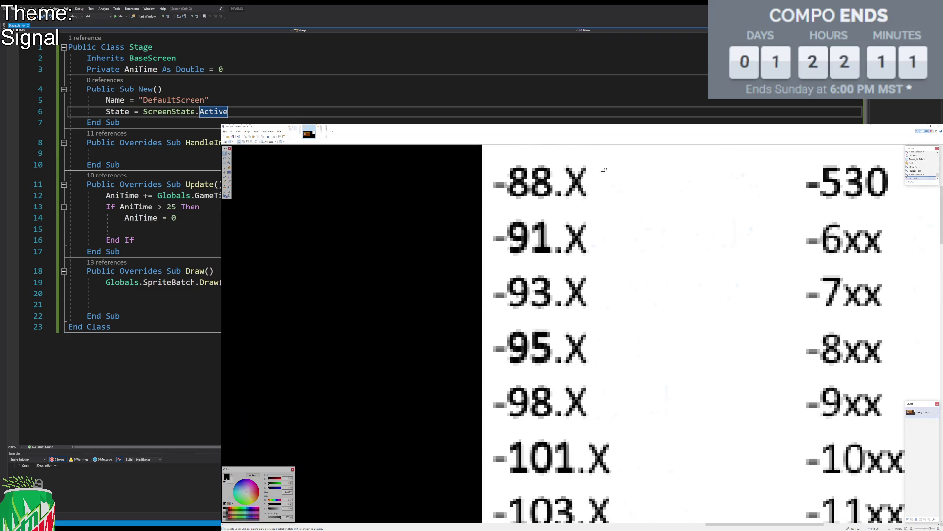
drag(584, 199, 634, 250)
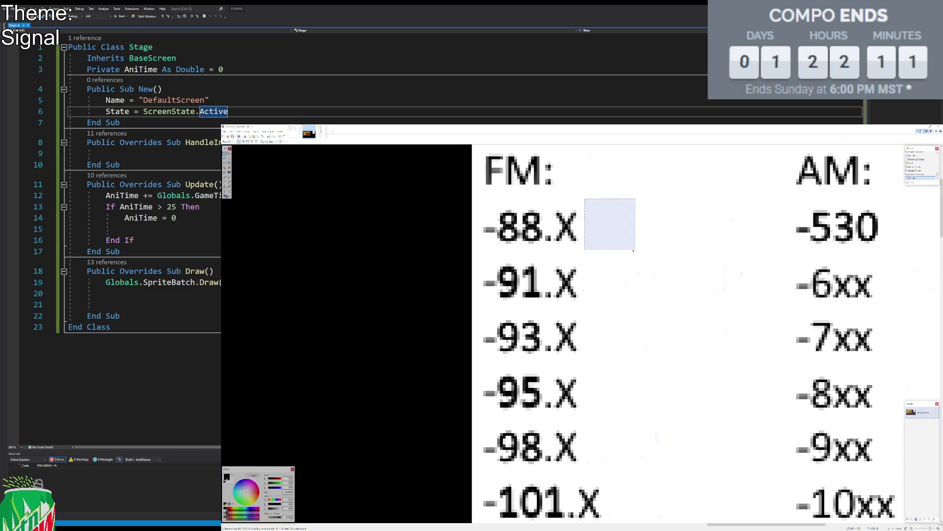
key(f)
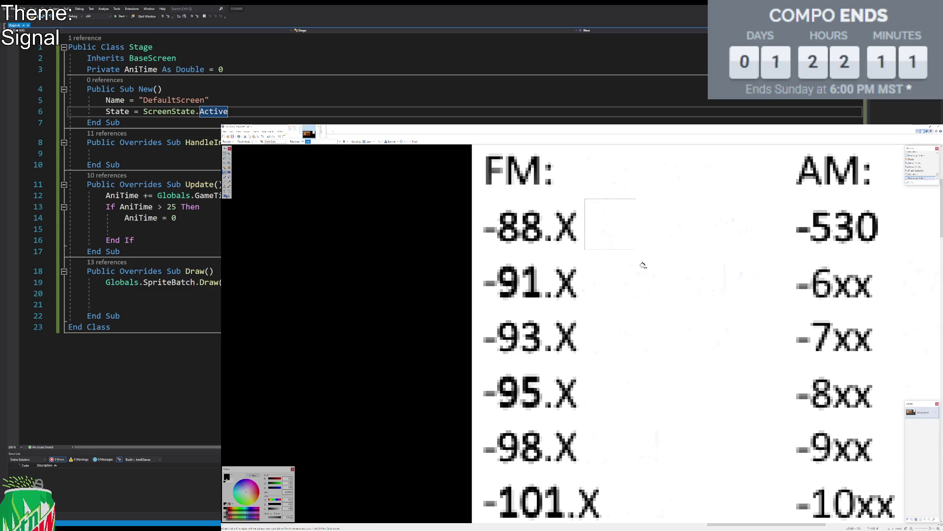
click(250, 511)
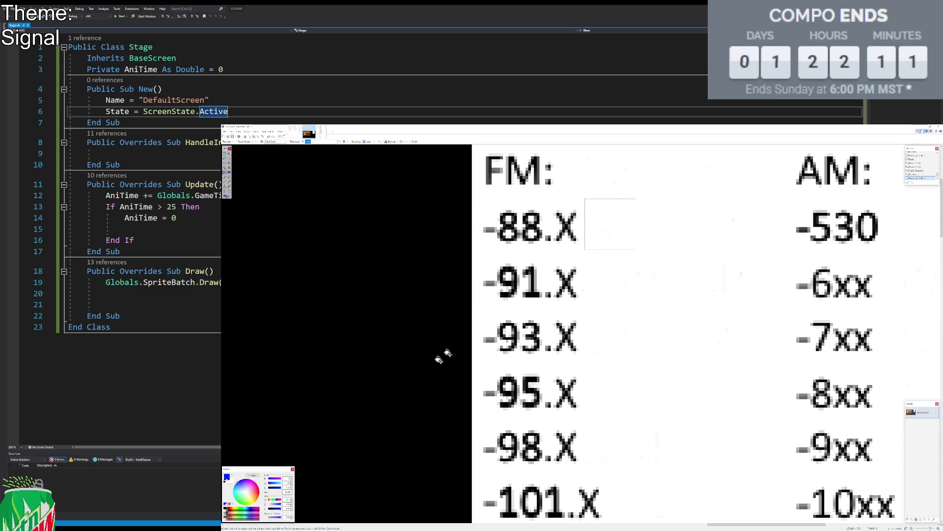
click(602, 218)
Step: Duplicate the blue square beside the -91.X label
key(s)
key(s)
key(s)
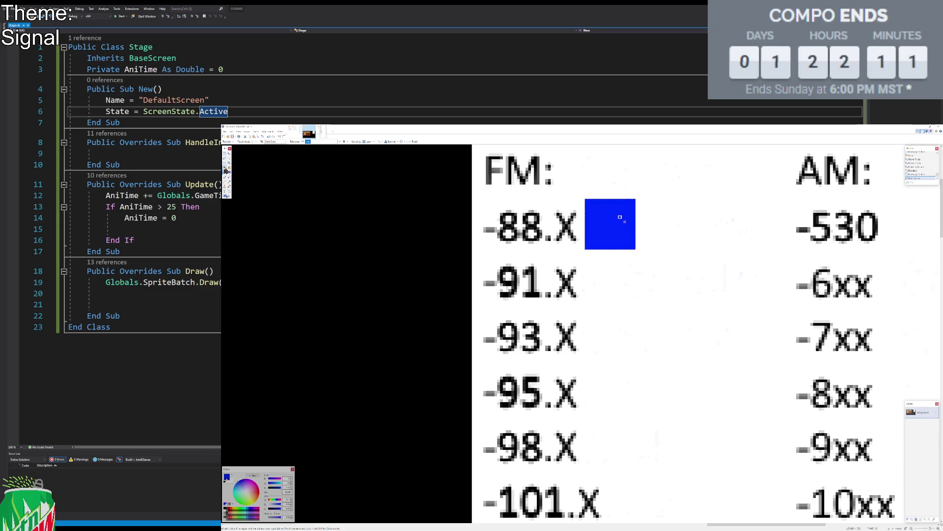
drag(591, 215, 596, 218)
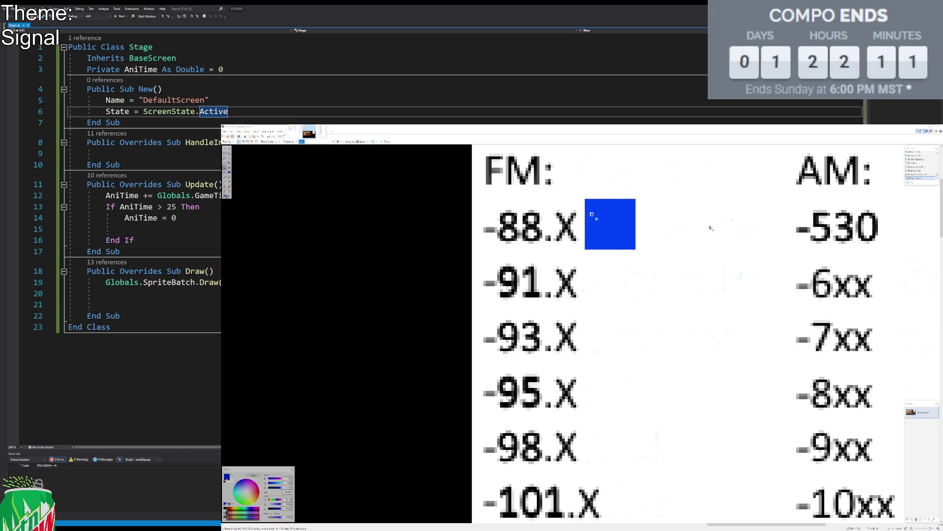
key(ctrl+c)
key(ctrl+v)
mouse_move(647, 200)
mouse_down()
mouse_move(669, 270)
mouse_move(648, 257)
mouse_up()
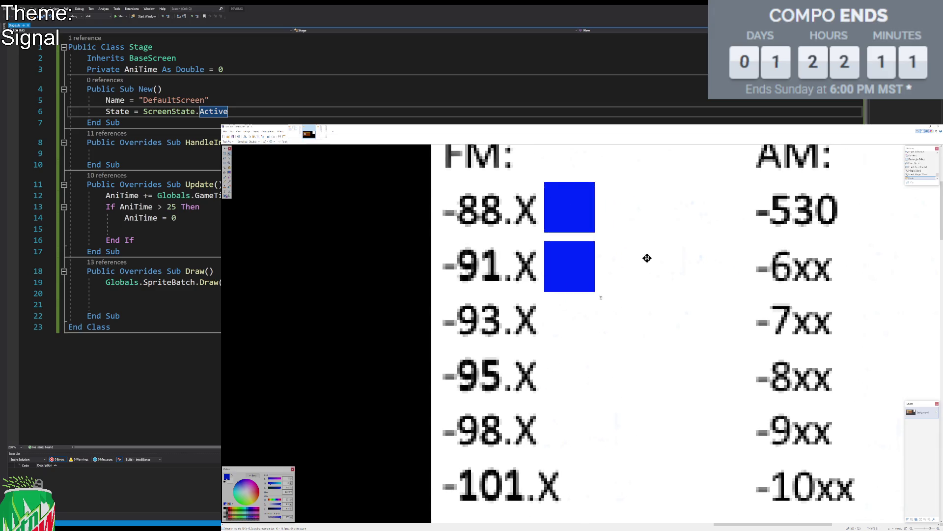
key(ctrl+z)
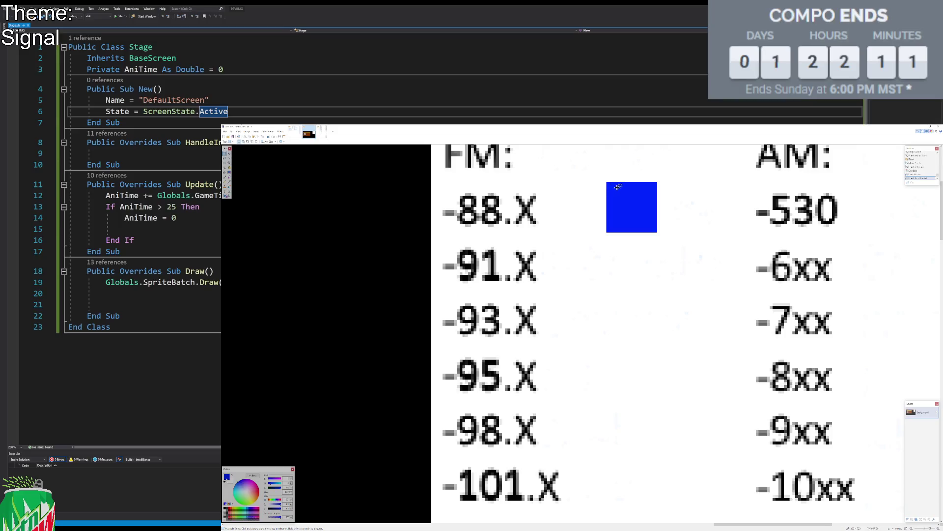
key(s)
click(627, 211)
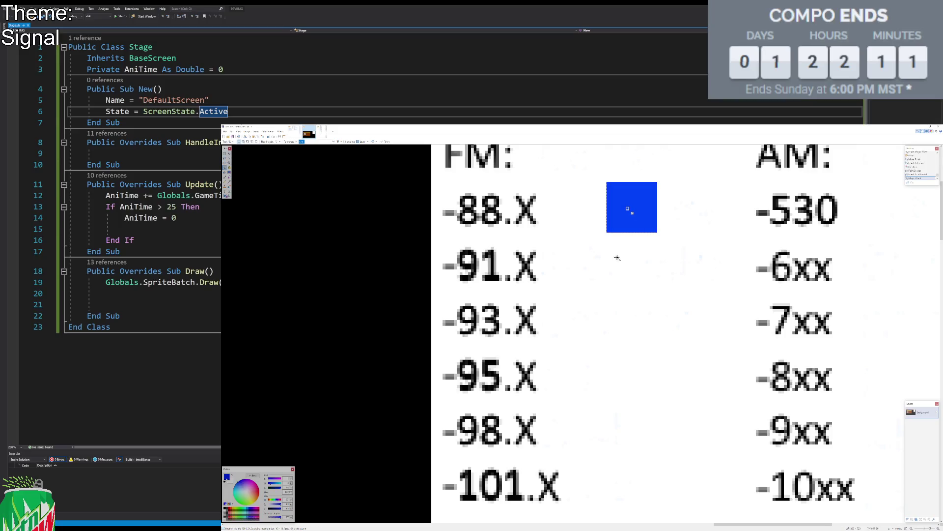
key(ctrl+c)
key(ctrl+v)
drag(686, 185, 697, 319)
Step: Add a third blue square beside -93.X and align the squares
scroll(701, 243, down, 1)
key(ctrl+v)
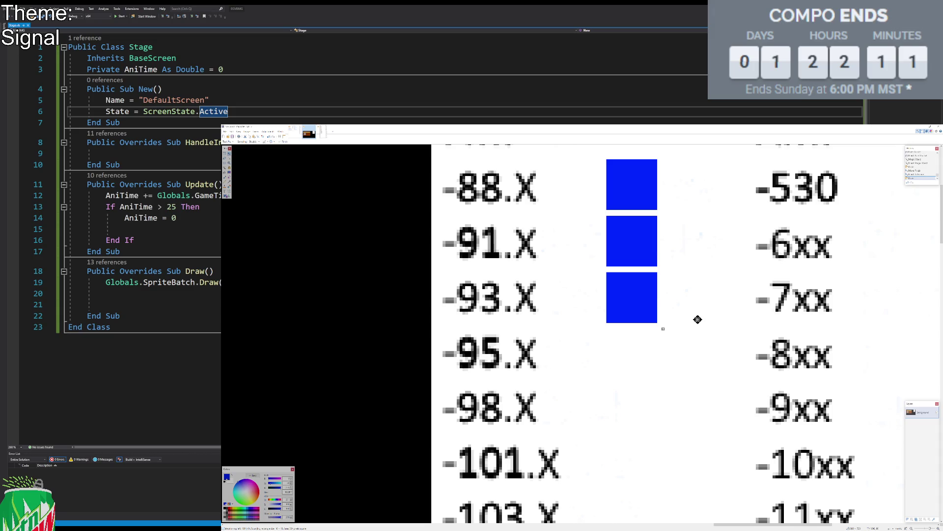
scroll(641, 284, down, 1)
drag(641, 300, 640, 278)
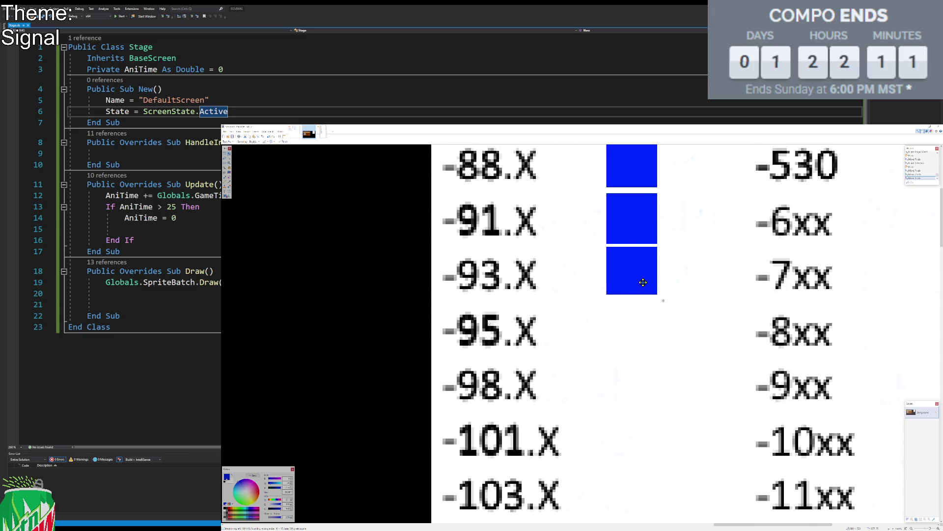
scroll(693, 234, up, 1)
key(s)
drag(710, 362, 593, 215)
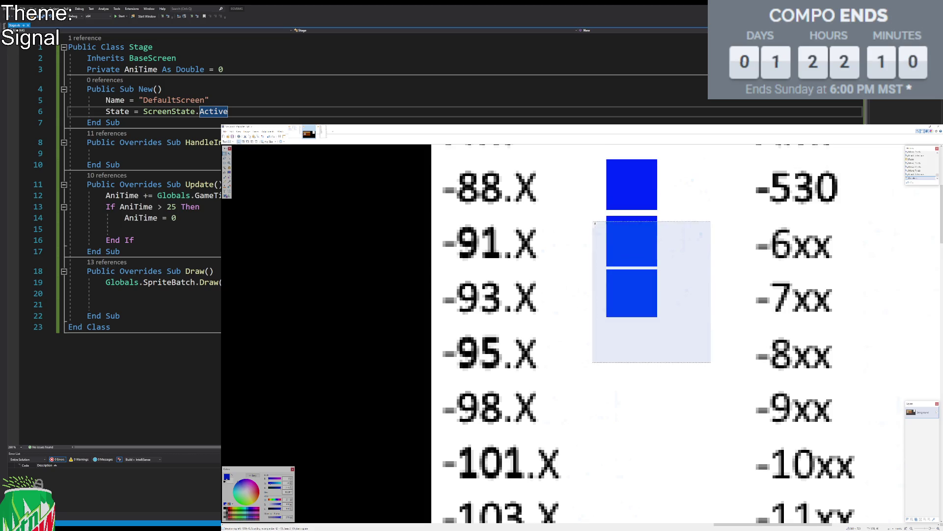
key(m)
drag(646, 272, 646, 268)
key(ctrl+d)
Step: Copy the three squares down beside -95 to -101 to extend the FM blue column
key(s)
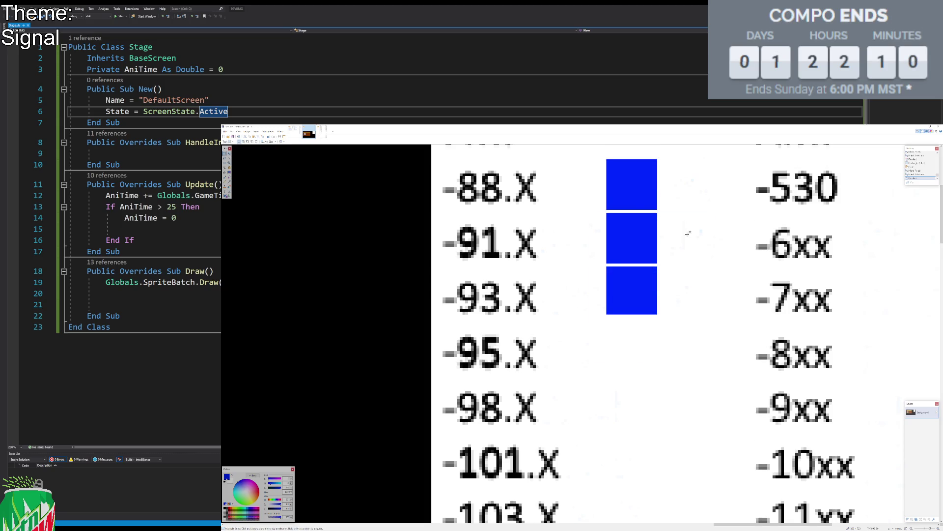
key(s)
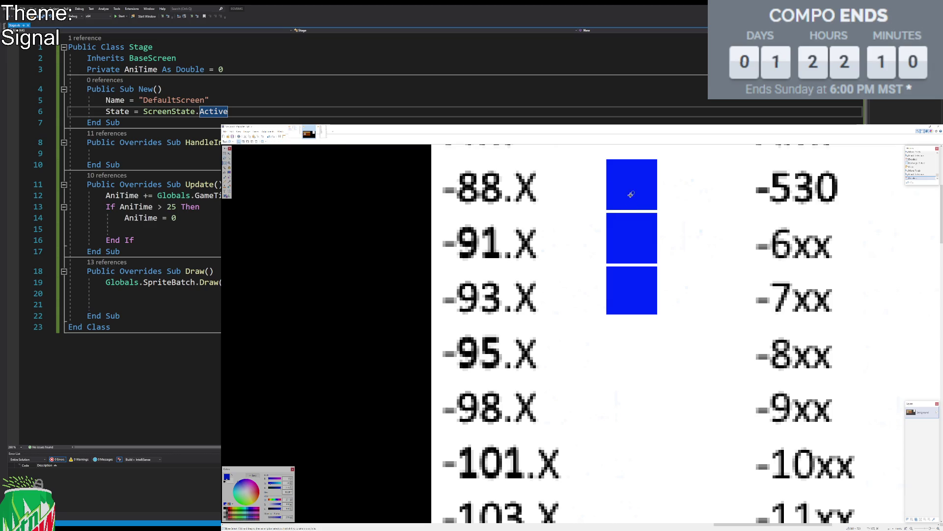
key(s)
click(629, 191)
ctrl+click(641, 236)
ctrl+click(634, 286)
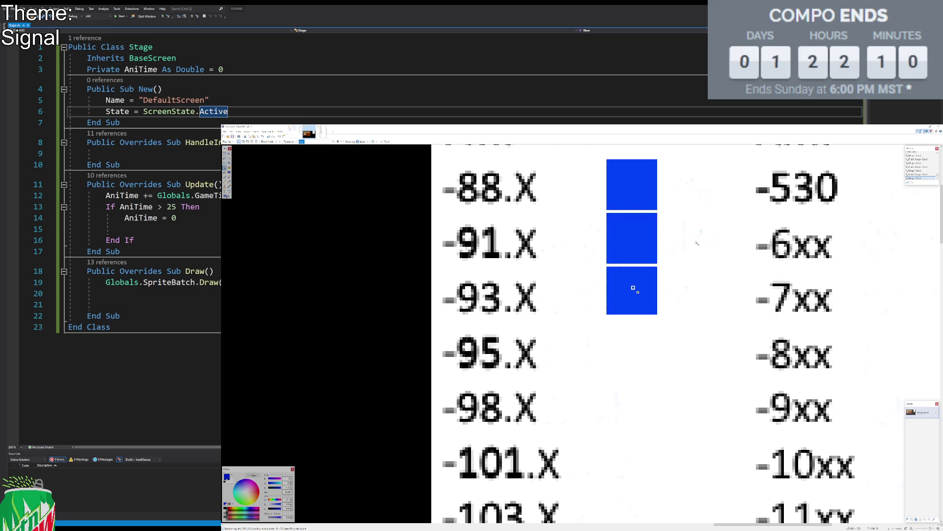
drag(634, 286, 700, 342)
key(Left)
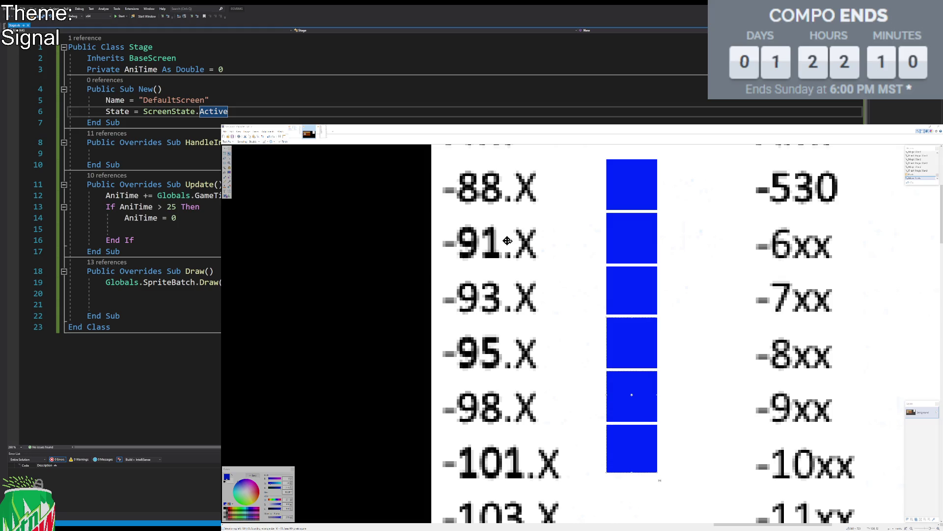
scroll(619, 323, down, 3)
drag(608, 189, 608, 321)
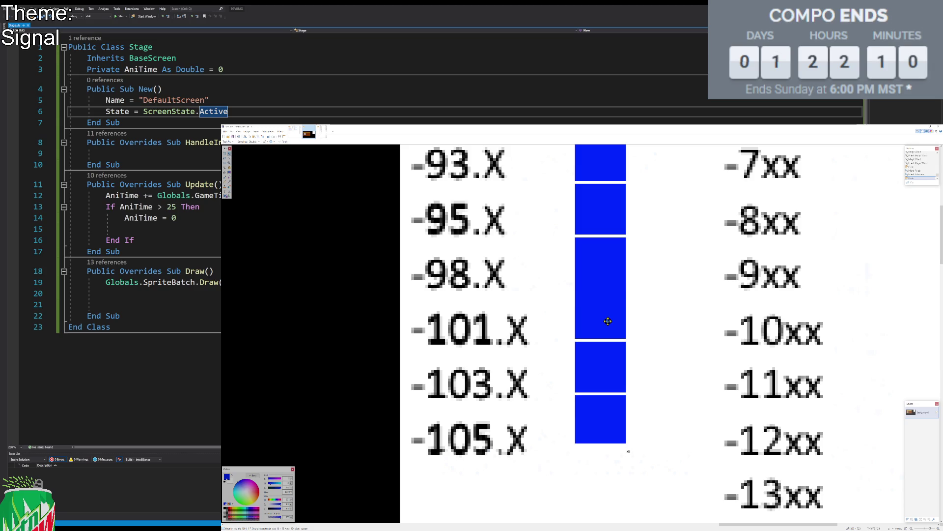
key(s)
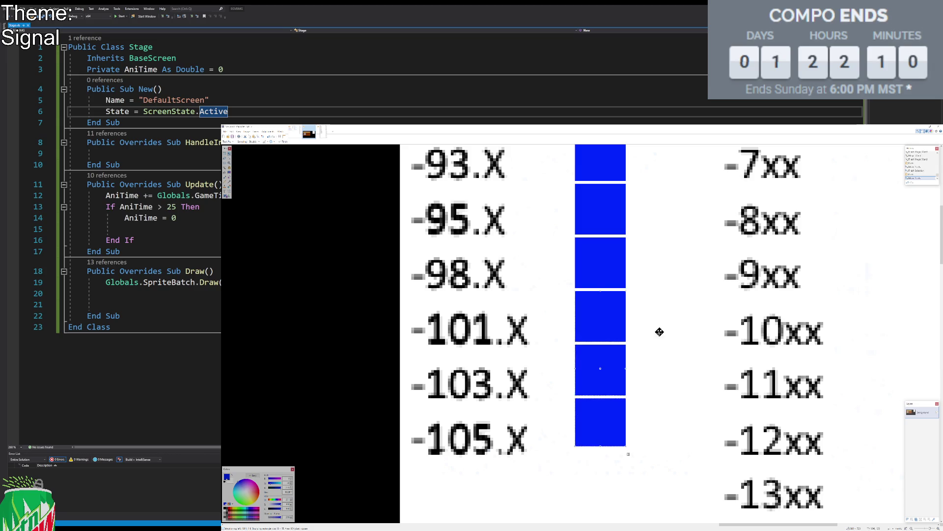
Step: Copy the FM blue-square column and paste it beside the AM labels
scroll(651, 327, down, 1)
scroll(651, 327, down, 2)
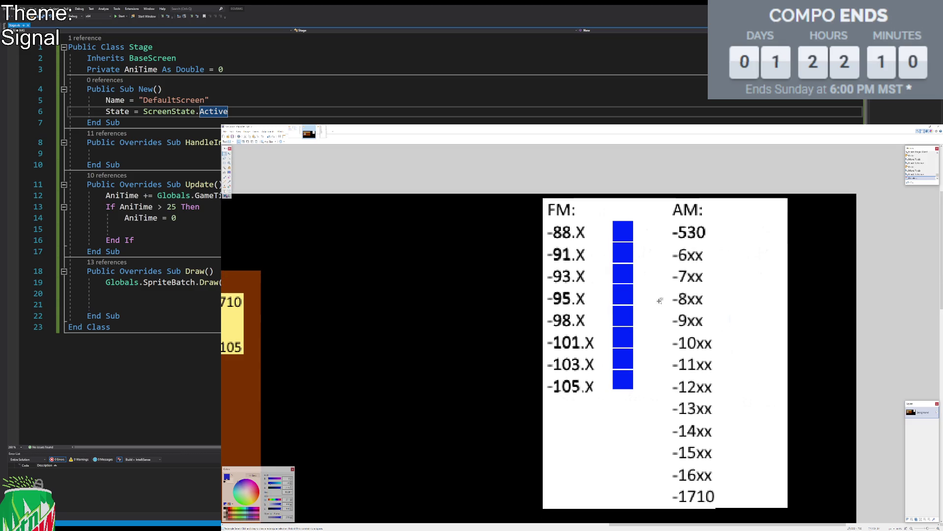
drag(613, 206, 569, 399)
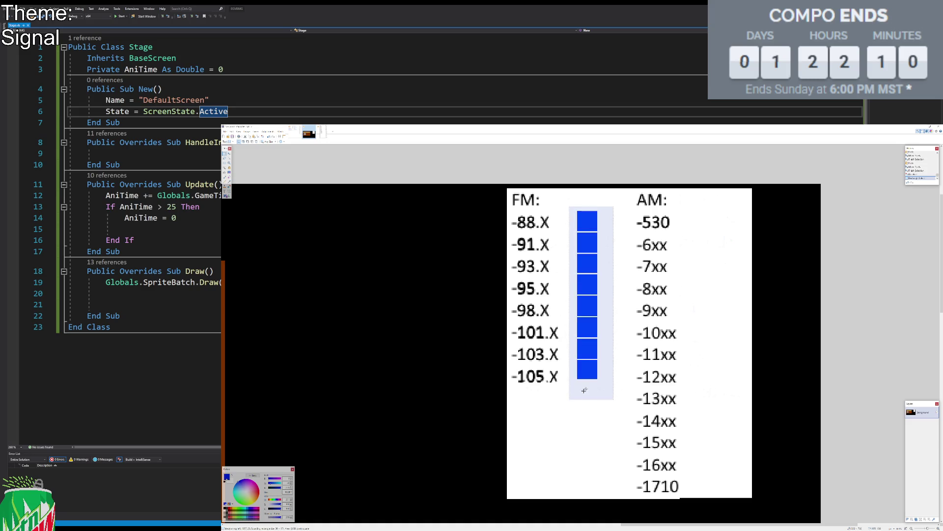
key(ctrl+c)
key(ctrl+v)
drag(586, 360, 700, 362)
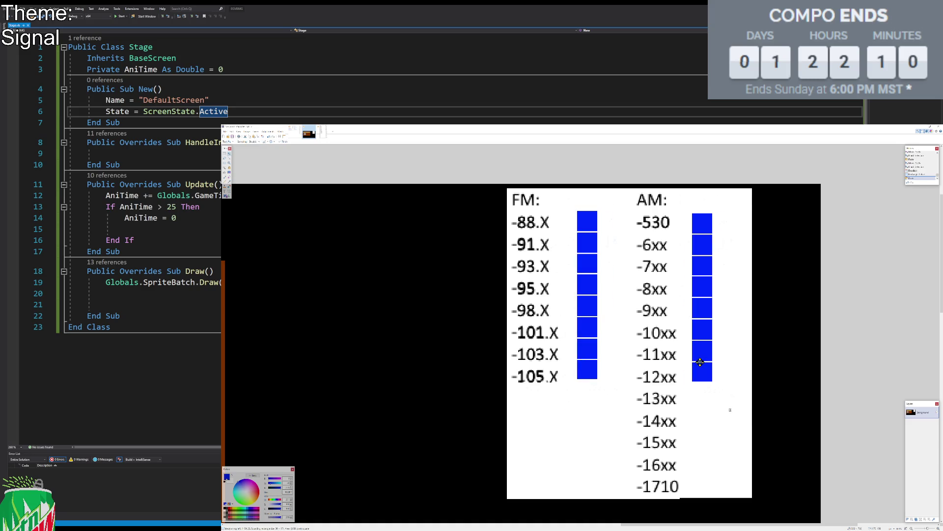
key(s)
click(697, 189)
Step: Stretch the AM square column down to the -1710 row
drag(694, 213, 712, 377)
key(m)
drag(703, 242, 709, 354)
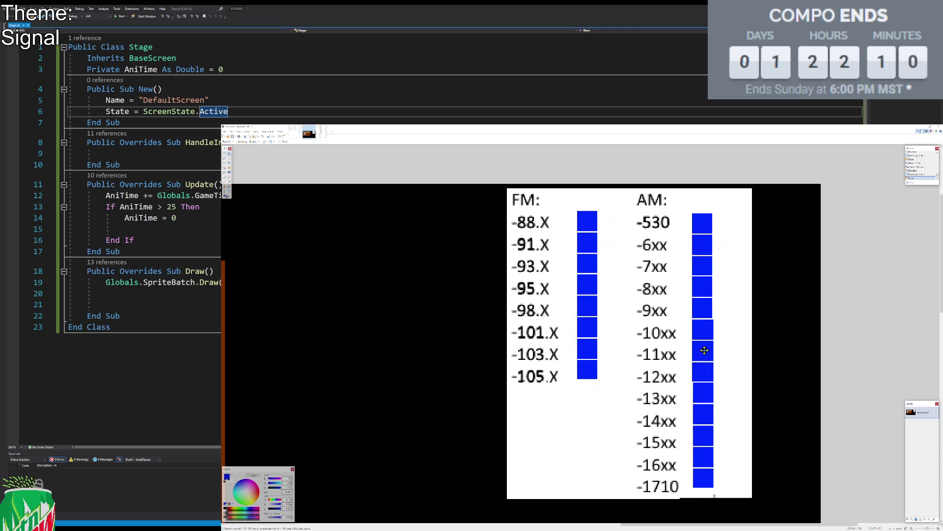
key(s)
scroll(650, 301, down, 1)
scroll(650, 301, down, 1)
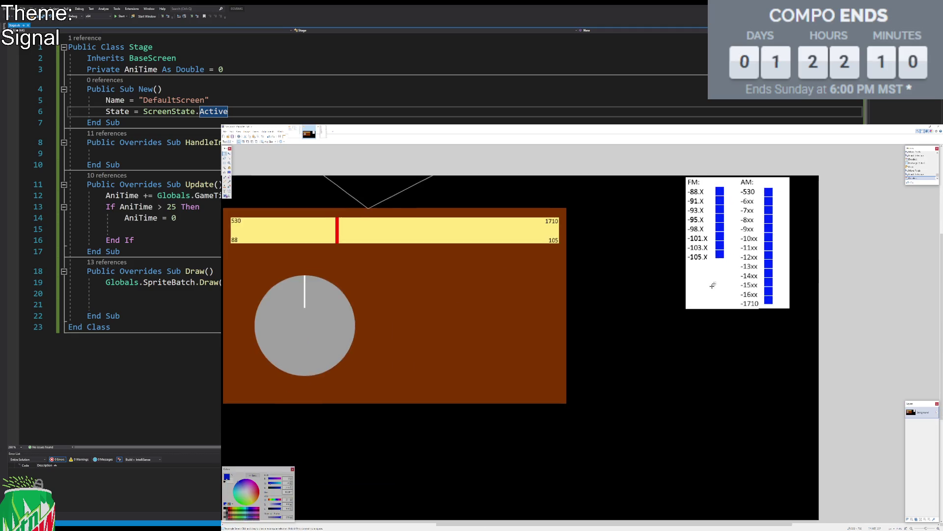
Step: Draw a filled grey rectangle across the bottom of the canvas
scroll(659, 299, down, 1)
scroll(664, 301, up, 1)
scroll(683, 290, up, 1)
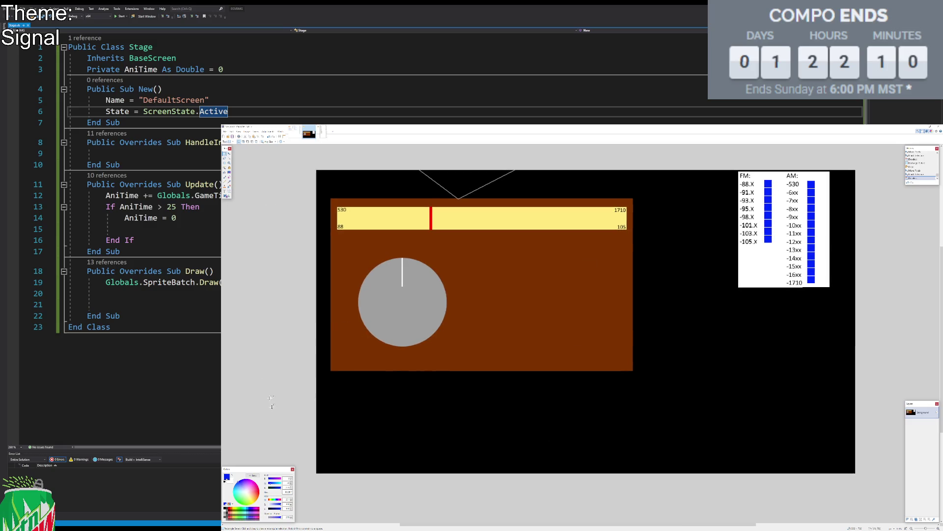
click(227, 513)
click(227, 197)
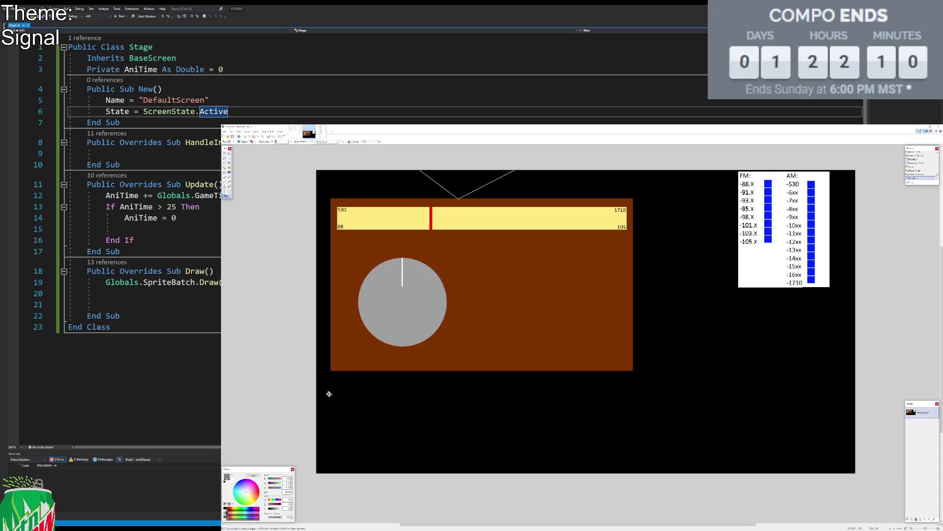
click(247, 141)
click(246, 151)
click(243, 142)
click(241, 153)
drag(316, 385, 856, 473)
Step: Paste both blue-square columns into the grey band and rotate them into horizontal rows
click(224, 168)
click(809, 184)
shift+click(814, 188)
drag(874, 244, 712, 405)
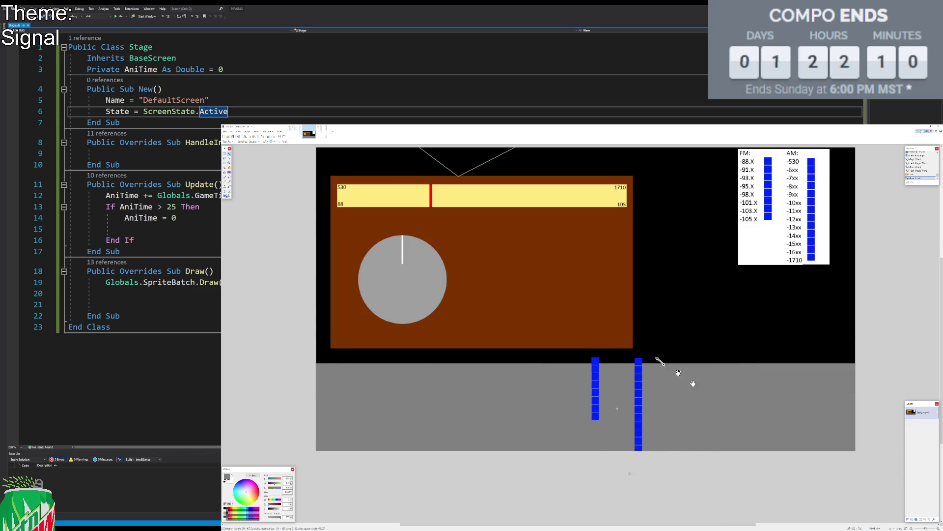
drag(657, 373, 723, 457)
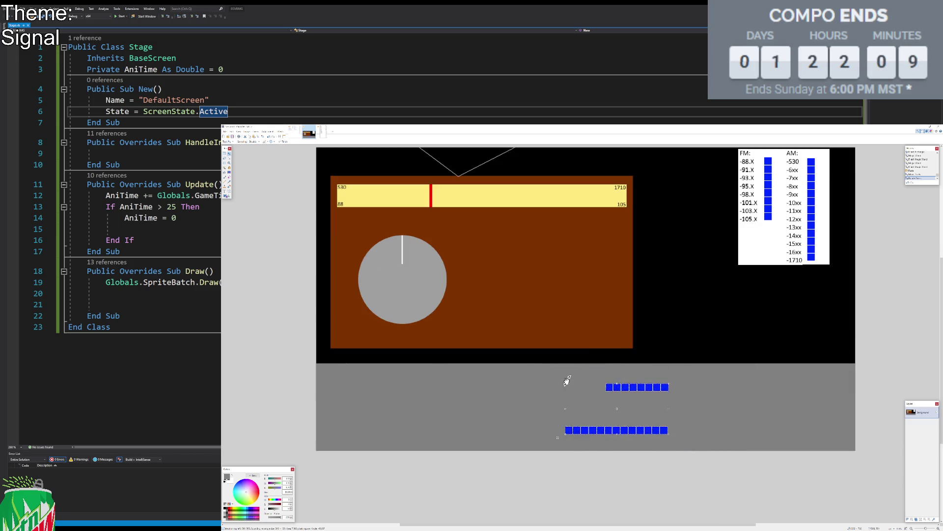
mouse_move(623, 400)
mouse_down()
mouse_move(778, 386)
mouse_move(851, 430)
mouse_move(848, 382)
mouse_move(780, 374)
mouse_up()
key(s)
Step: Remove the lower row of squares, leaving a single row
key(ctrl+c)
key(ctrl+v)
key(s)
drag(725, 405, 855, 421)
key(Delete)
key(ctrl+d)
Step: Stretch the square row across the grey band using Nearest Neighbor resampling
drag(849, 367, 682, 378)
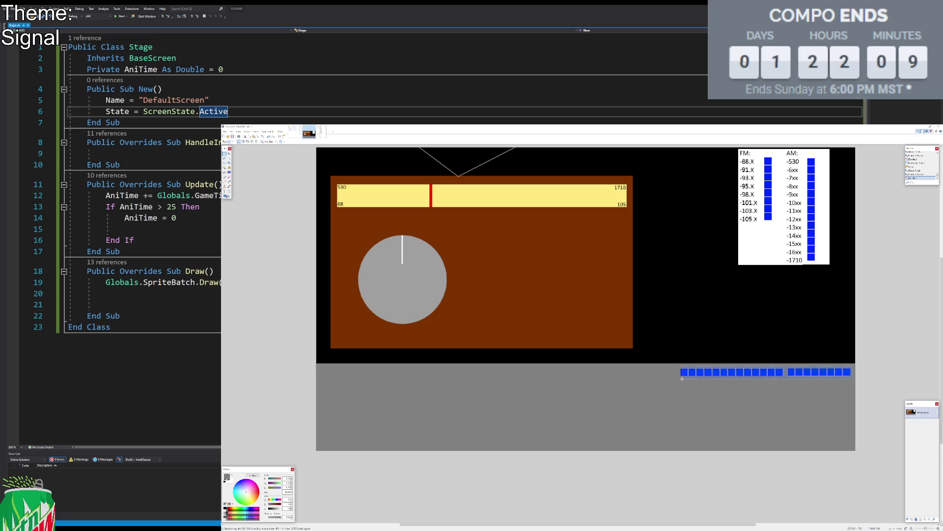
key(m)
drag(678, 379, 589, 385)
drag(583, 422, 417, 429)
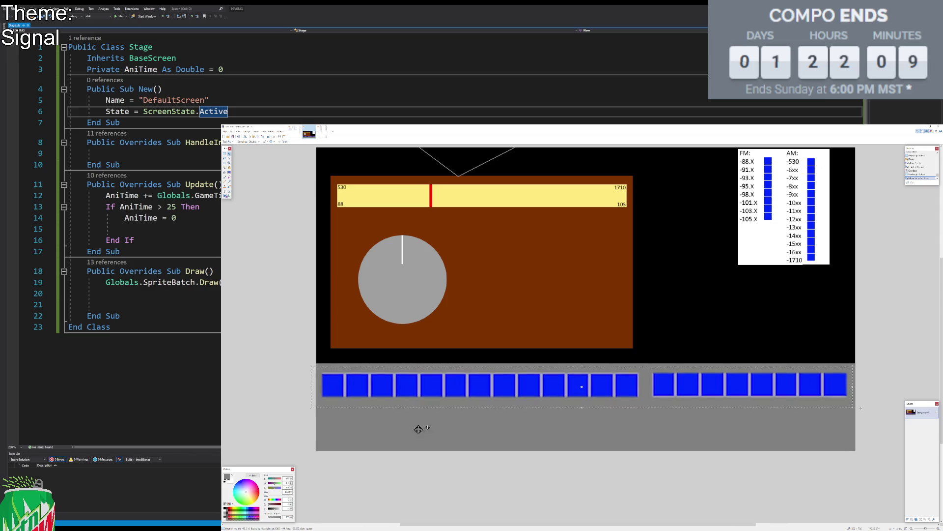
drag(860, 408, 868, 408)
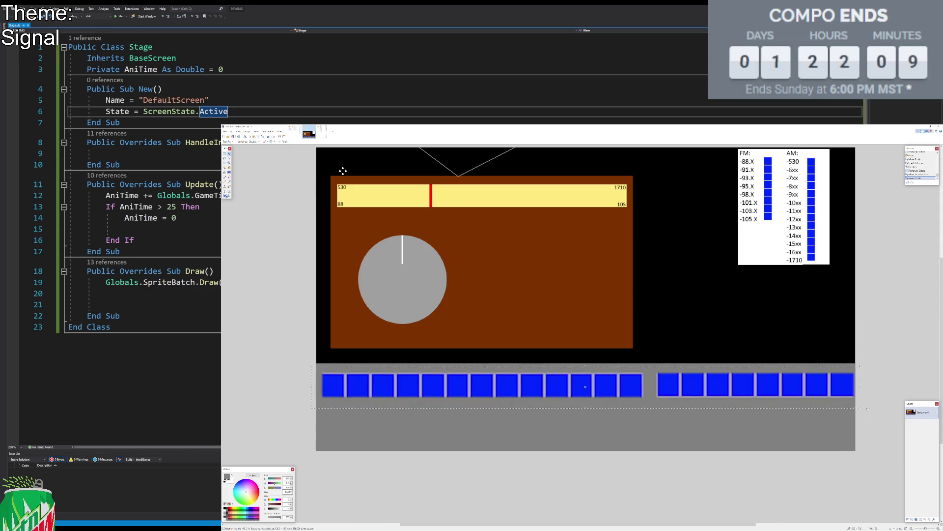
click(246, 142)
click(251, 147)
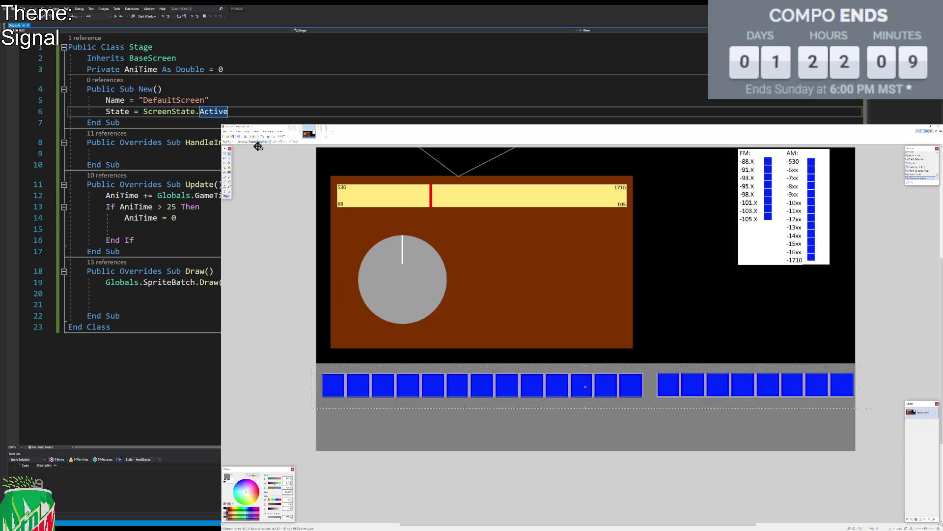
drag(704, 398, 698, 386)
key(s)
key(ctrl+d)
Step: Refill the stretched squares with solid blue at higher tolerance
click(225, 173)
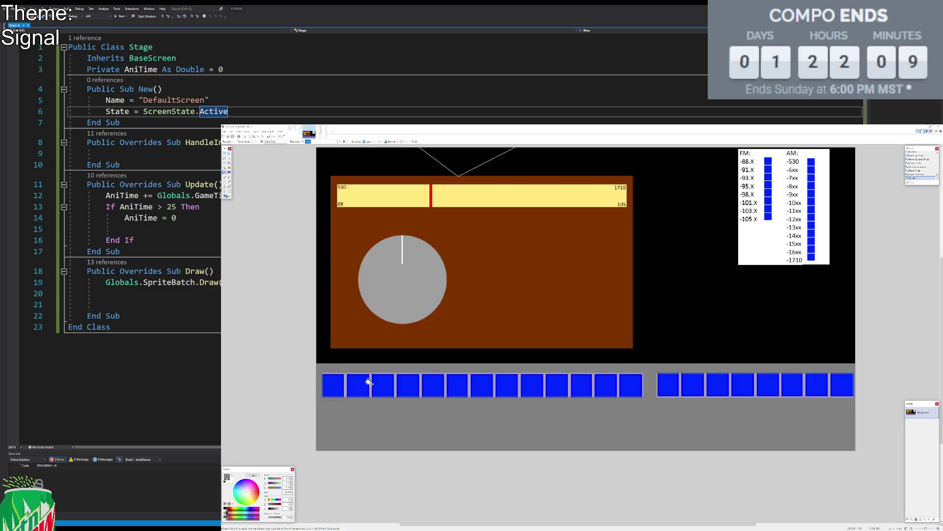
click(369, 382)
drag(311, 143, 318, 143)
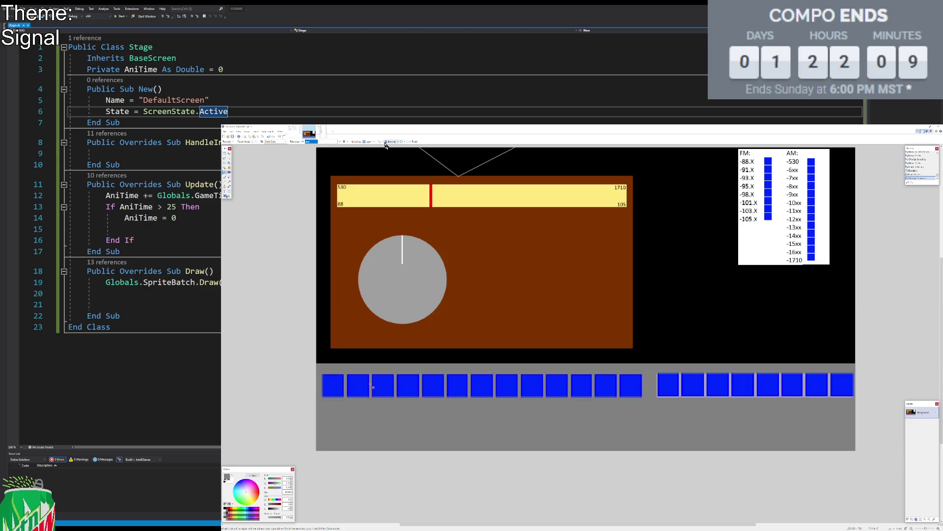
click(681, 384)
Step: Move the grey strip with its blue squares lower on the canvas
key(s)
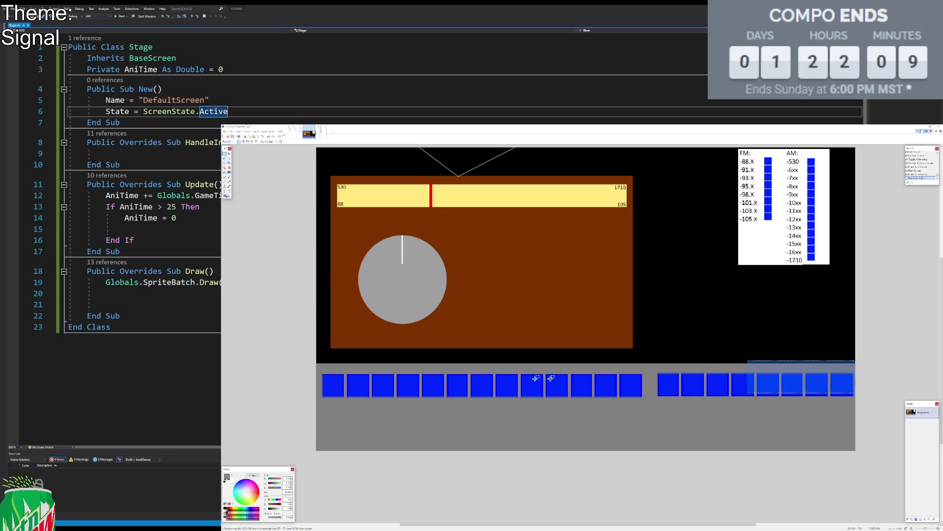
drag(317, 349, 860, 452)
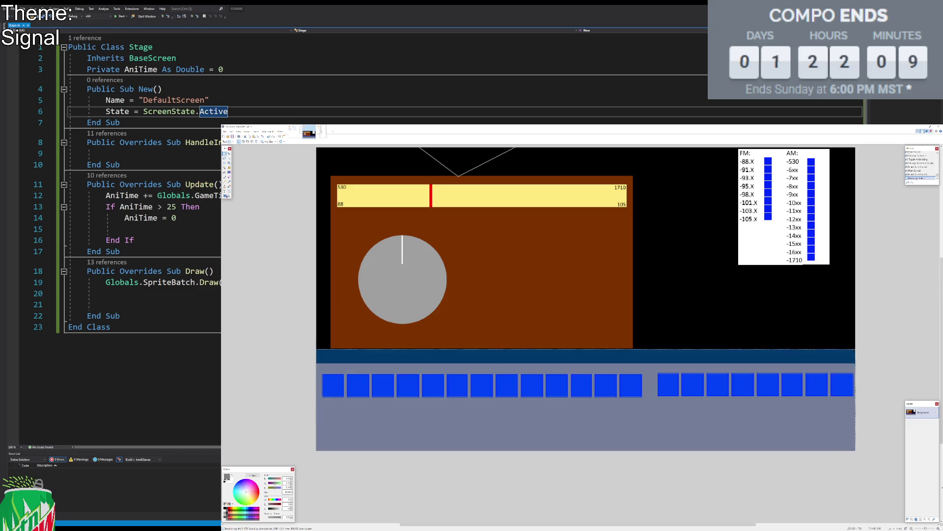
key(m)
drag(723, 376, 723, 388)
key(Down)
key(Down)
key(Down)
key(Up)
key(Up)
key(Up)
key(Up)
key(Up)
key(Up)
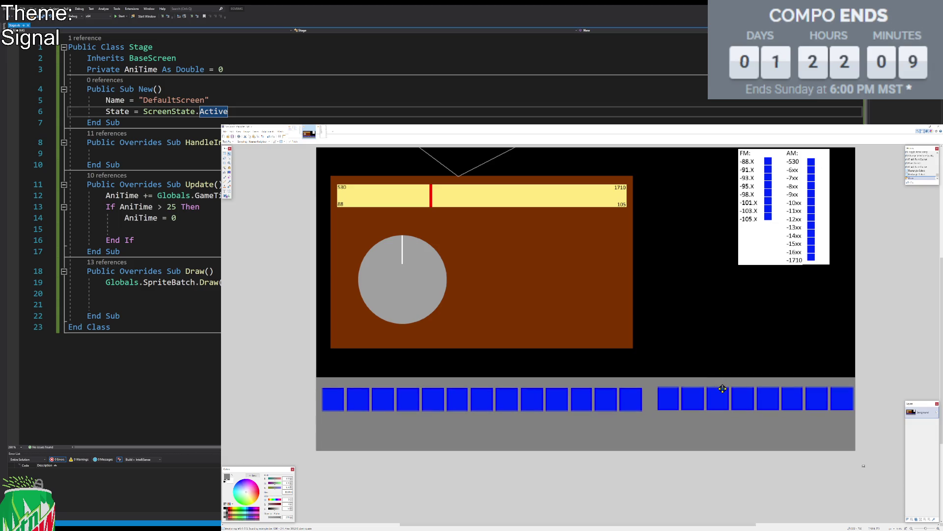
key(s)
Step: Reselect the strip and nudge it down three more pixels
drag(311, 350, 860, 457)
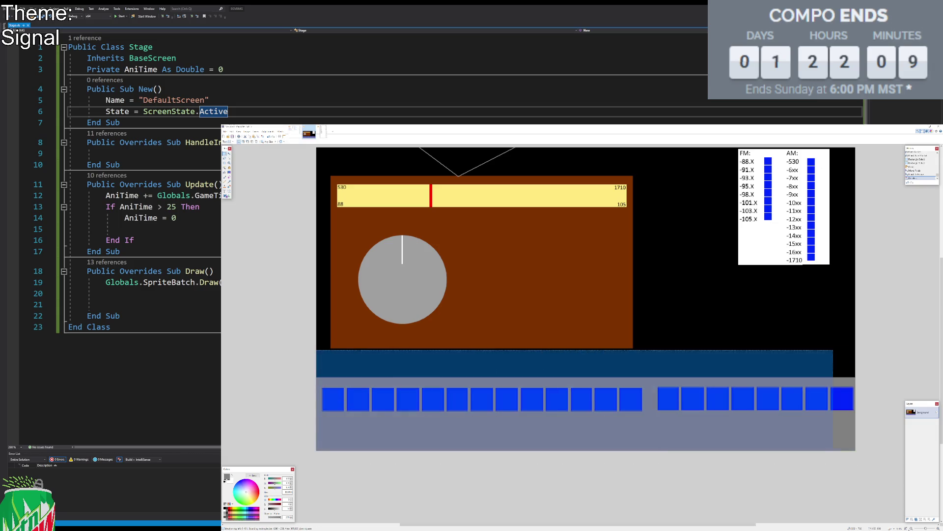
key(m)
key(Down)
key(Down)
key(Down)
key(Down)
key(Down)
key(Down)
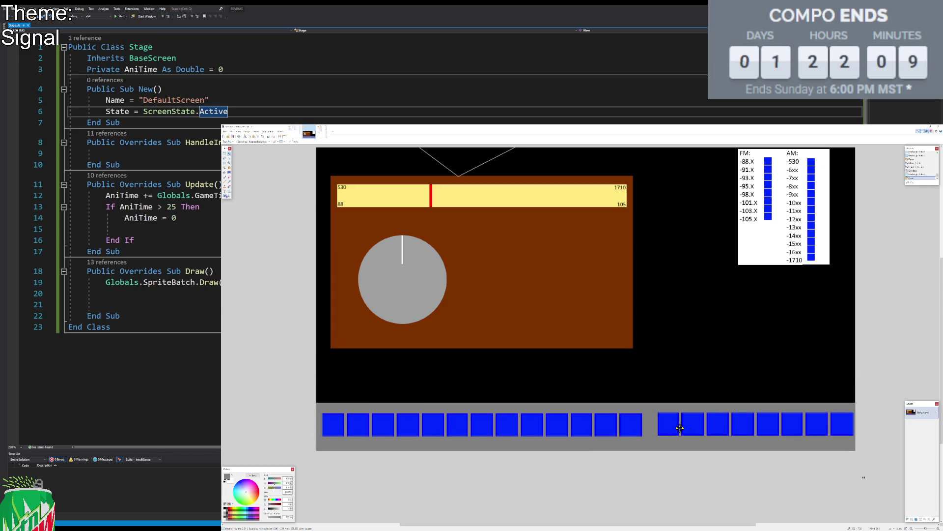
key(Down)
key(Down)
key(Down)
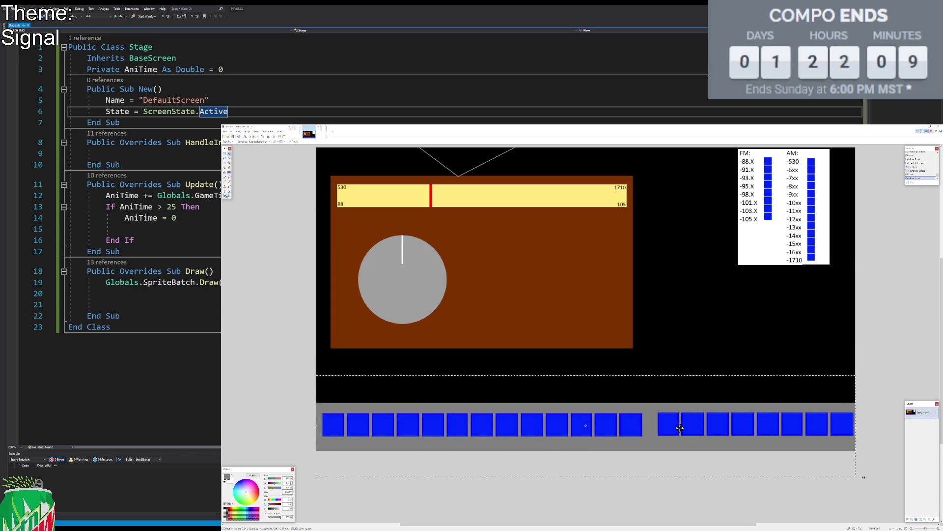
key(Down)
key(Down)
key(Down)
key(Down)
key(Down)
key(Down)
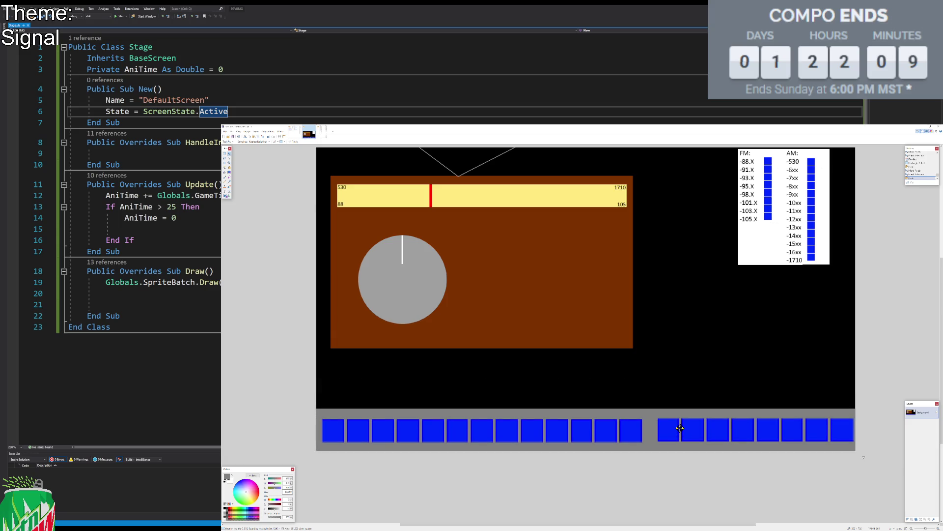
key(s)
scroll(673, 316, up, 1)
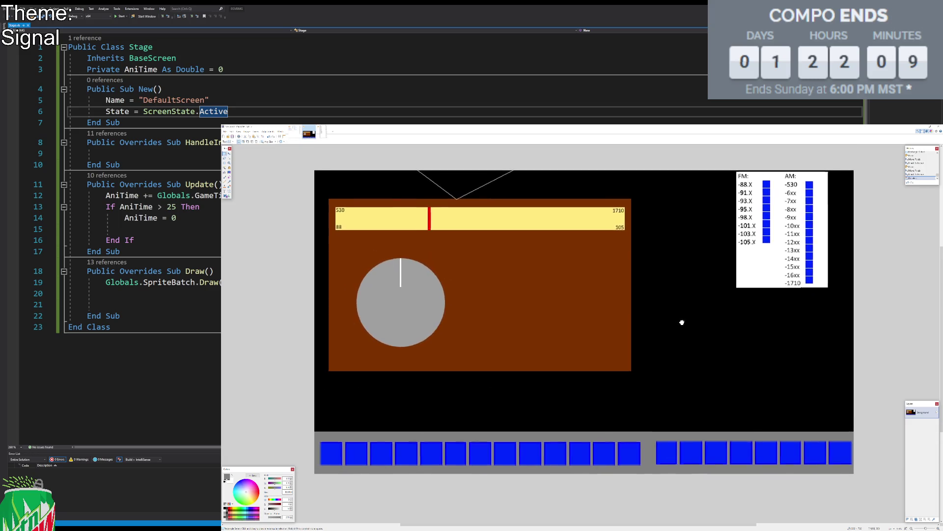
Step: Select the FM/AM frequency panel and enlarge it
drag(724, 170, 841, 310)
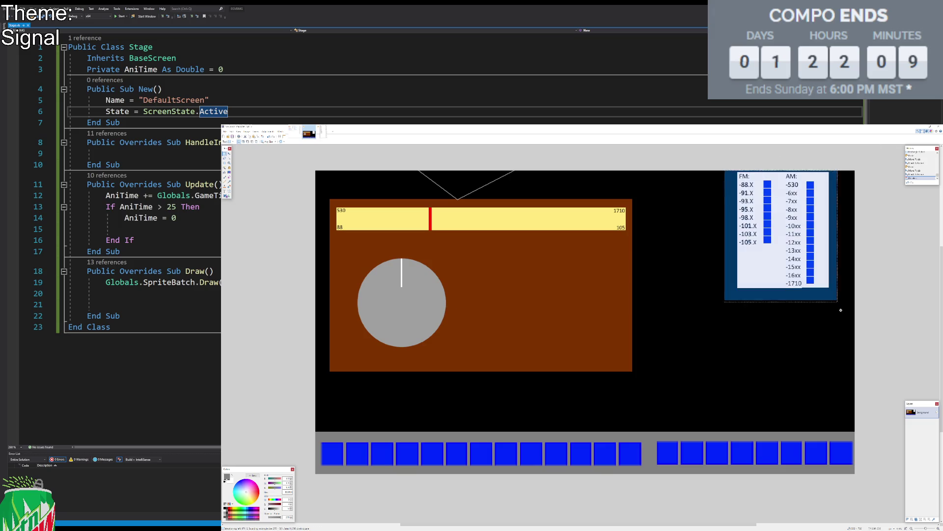
key(ctrl+d)
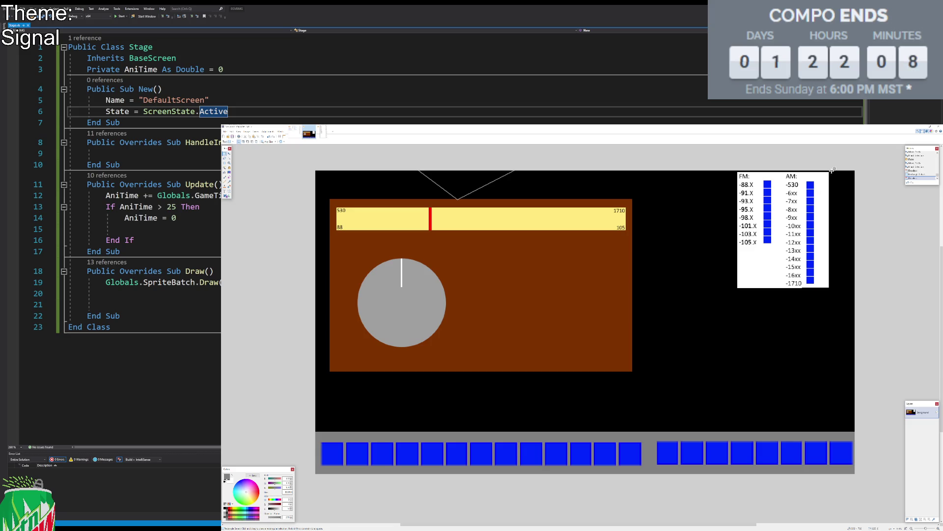
drag(832, 170, 665, 379)
key(m)
drag(772, 309, 768, 310)
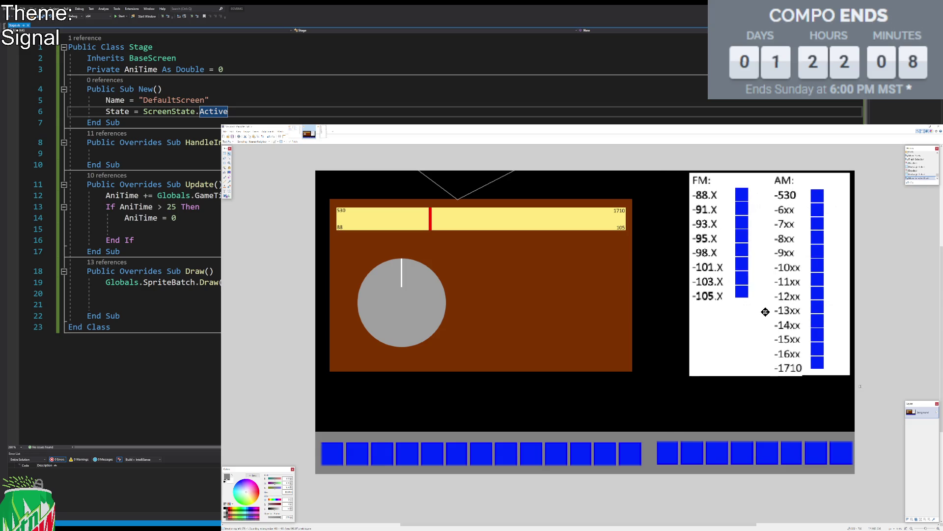
key(s)
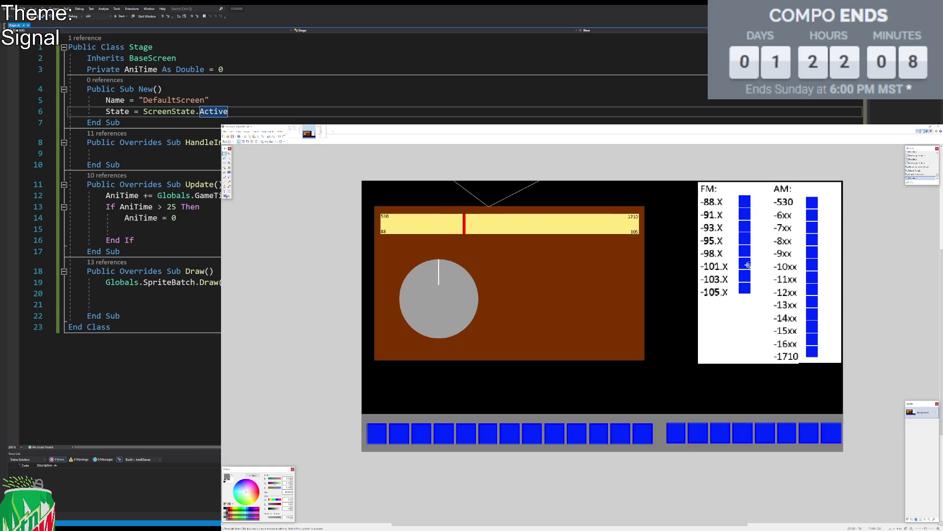
scroll(718, 266, up, 1)
scroll(717, 265, down, 1)
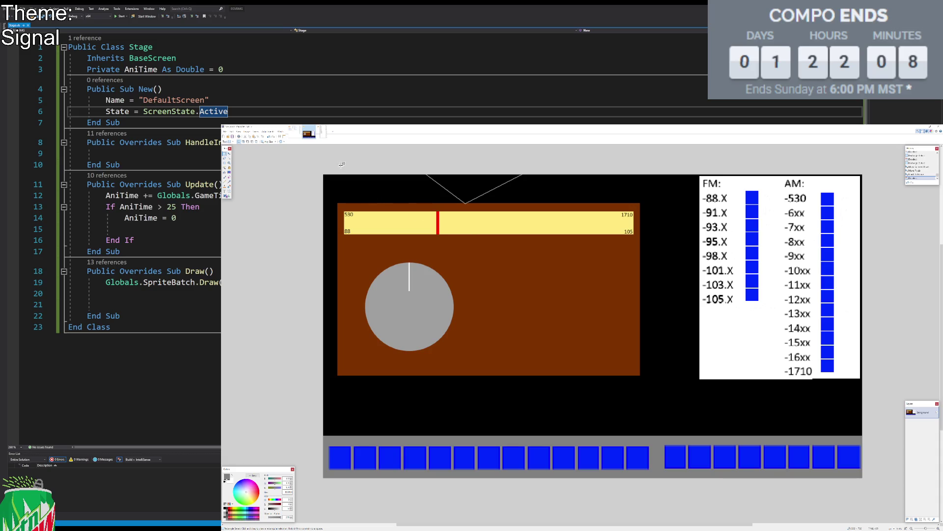
Step: Check the design notes image, then pick the Text tool and a font size on the radio mockup
click(296, 131)
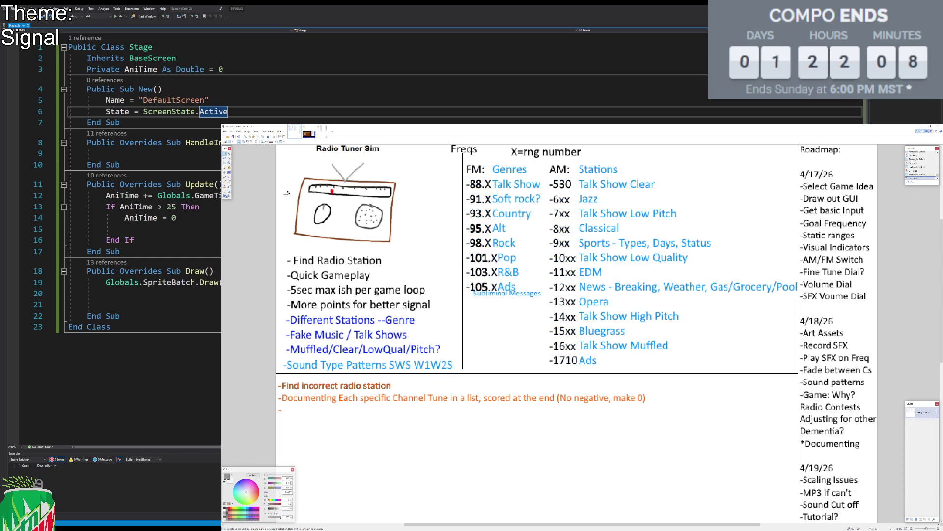
click(309, 133)
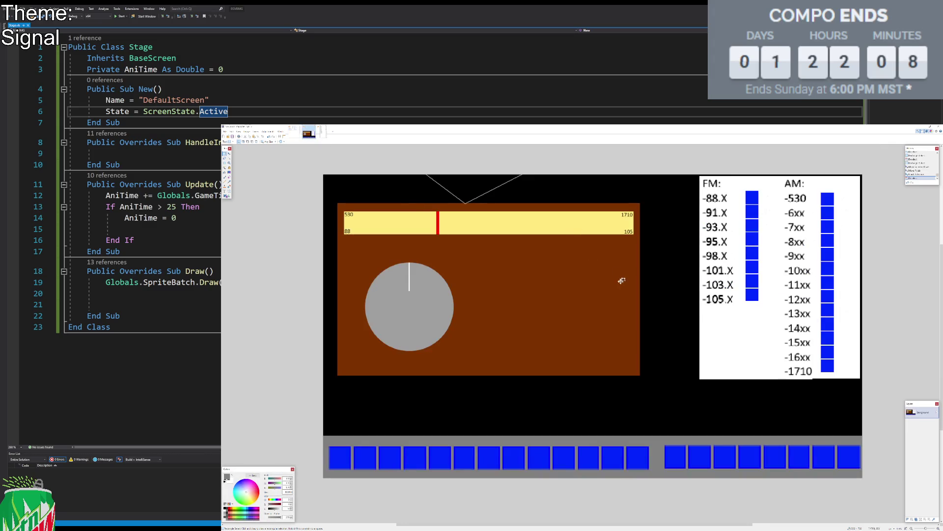
drag(622, 280, 613, 279)
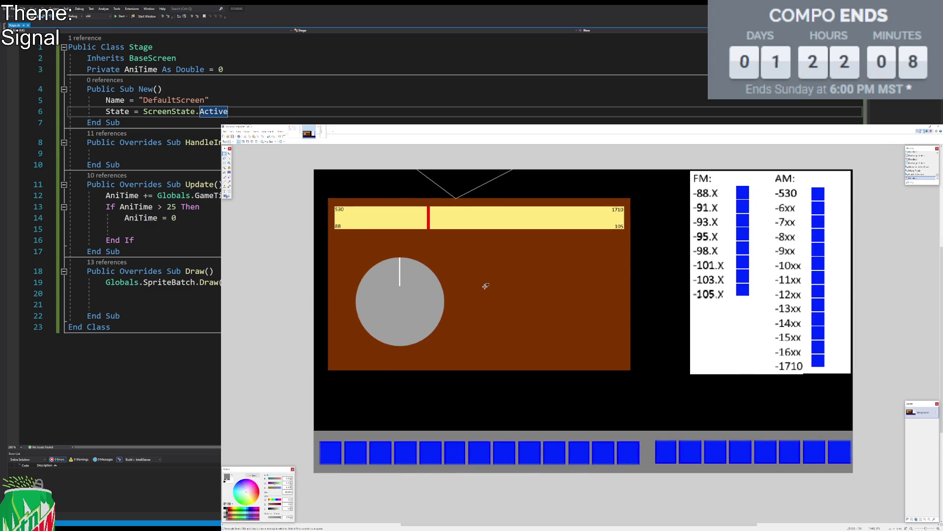
click(224, 191)
click(288, 143)
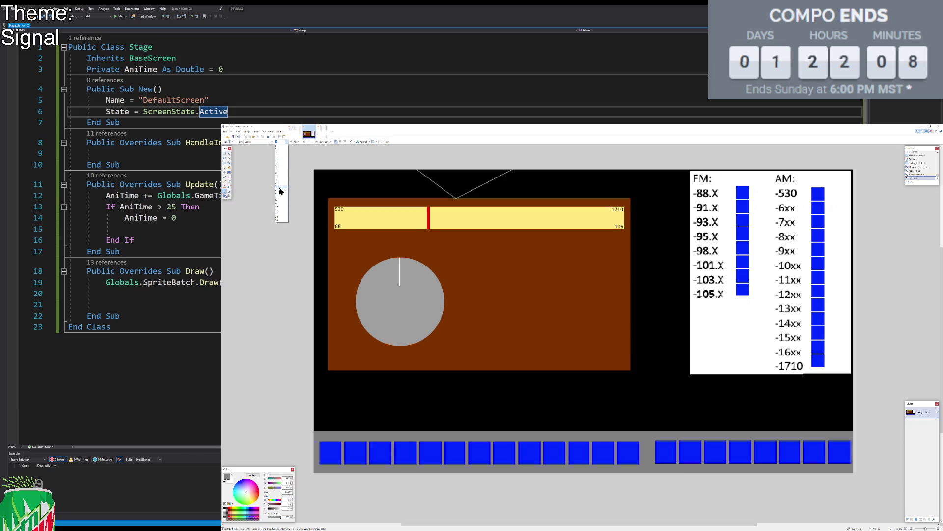
Step: Type the white caption 'FIND: RADIO STATION A' in the black area below the radio
click(282, 191)
click(225, 511)
click(390, 393)
text(FIND: )
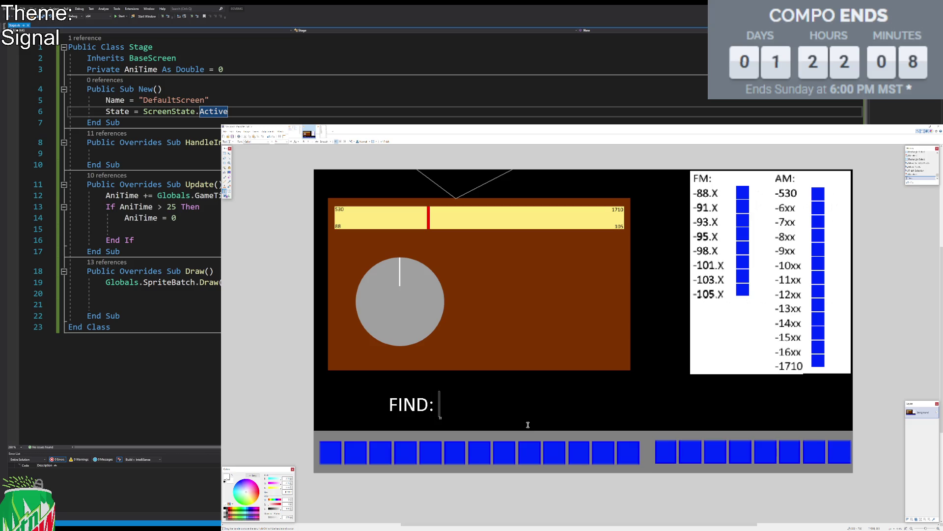
text(RADIO STATION)
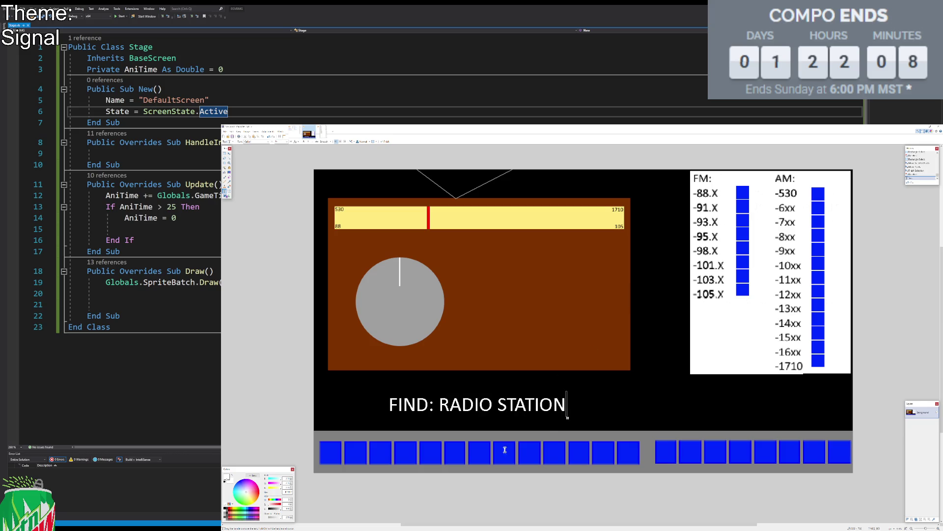
text( A)
Step: Select the caption and move it right until it is centred above the button row
drag(583, 417, 572, 418)
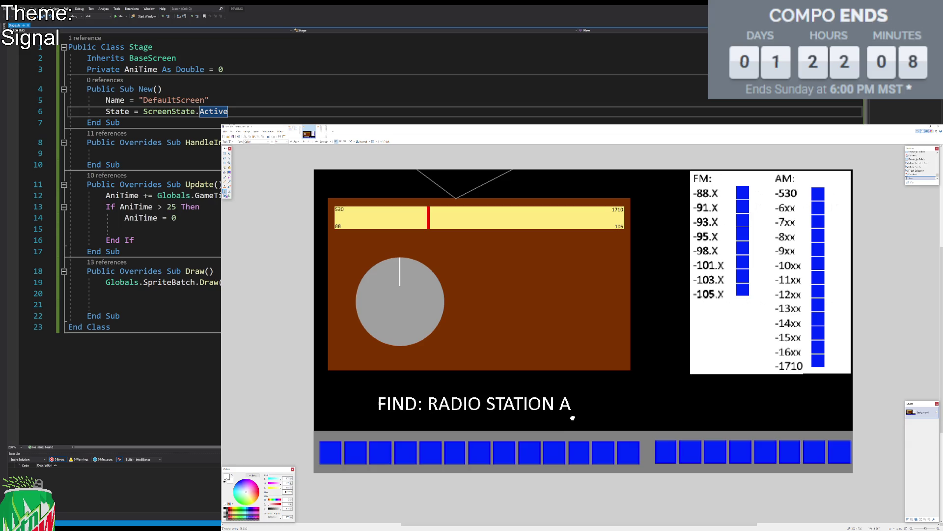
click(225, 156)
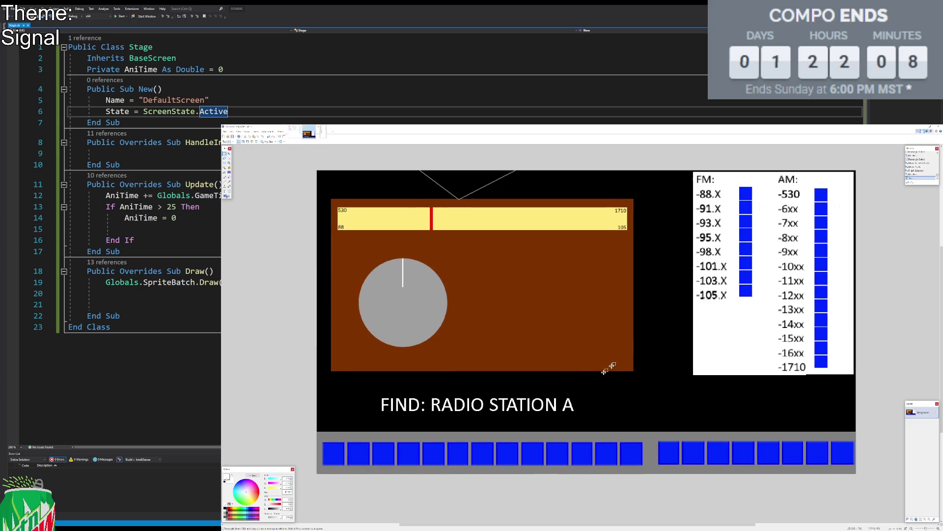
drag(620, 383, 274, 424)
key(m)
drag(475, 401, 533, 398)
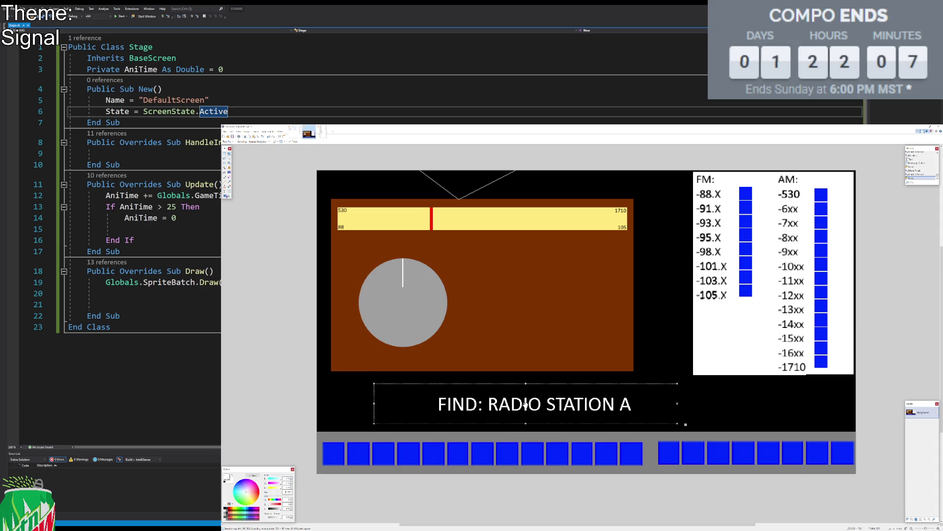
drag(574, 402, 622, 403)
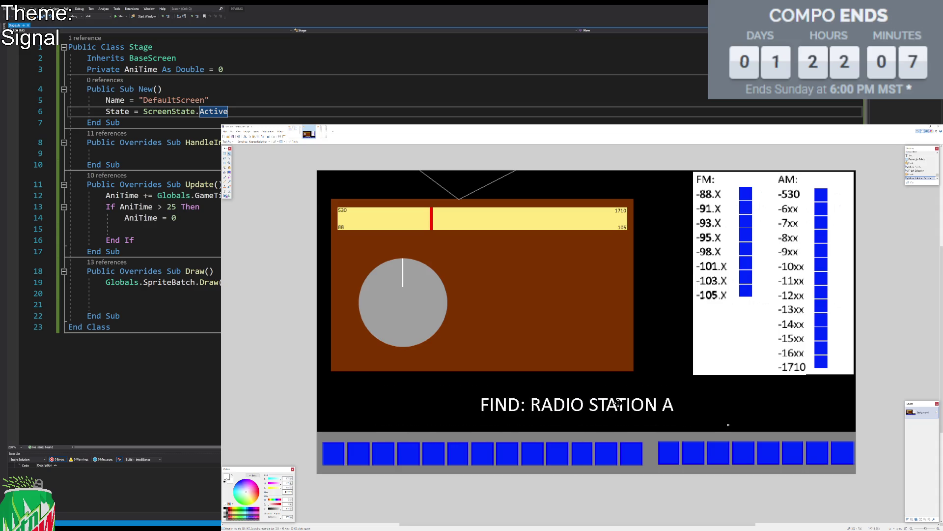
key(s)
scroll(713, 393, right, 1)
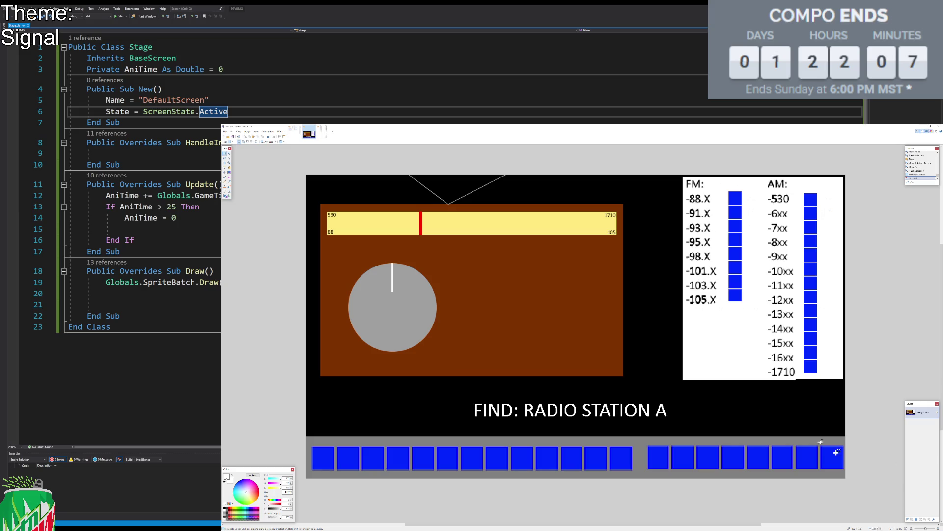
Step: Cut the grey dial circle and white dial line onto a new layer, keeping the line vertical
key(s)
key(s)
key(s)
click(407, 303)
click(392, 279)
key(Delete)
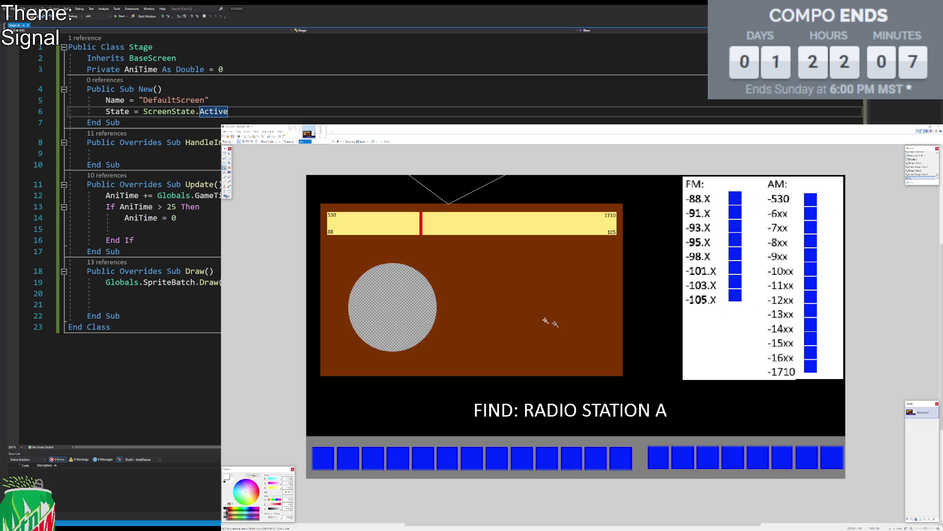
click(907, 519)
key(ctrl+v)
mouse_move(446, 263)
mouse_down()
mouse_move(270, 180)
mouse_move(548, 402)
mouse_up()
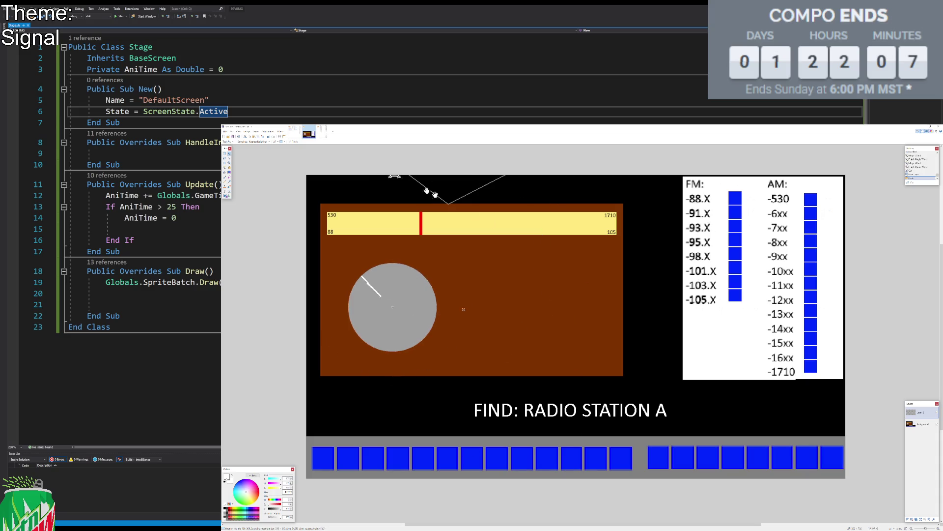
mouse_move(517, 412)
mouse_down()
mouse_move(620, 238)
mouse_move(675, 288)
mouse_up()
key(ctrl+z)
key(s)
click(653, 244)
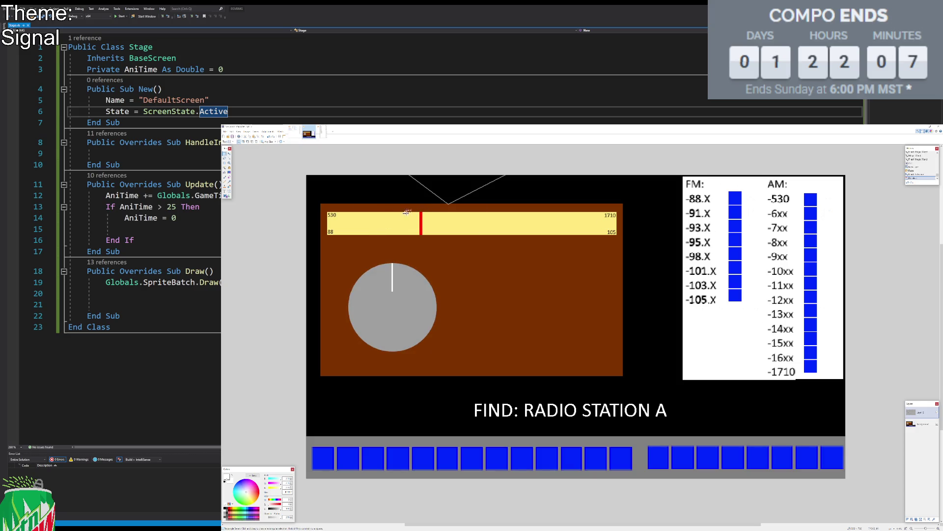
Step: Move the red tuning bar onto Layer 2, nudge it, and paste the FM/AM list as a new image
click(224, 167)
click(920, 424)
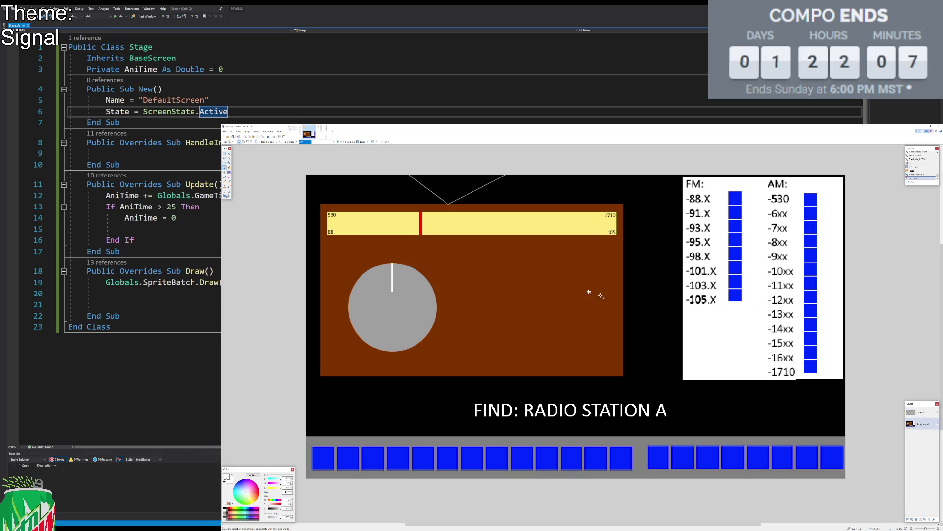
click(419, 225)
key(ctrl+x)
click(919, 412)
key(ctrl+v)
key(Right)
key(Right)
key(Right)
key(Right)
key(Right)
key(Right)
key(Right)
key(Right)
key(Right)
key(Right)
key(Right)
key(Right)
key(Left)
key(Left)
key(Left)
key(Left)
key(Left)
key(Left)
key(s)
key(ctrl+d)
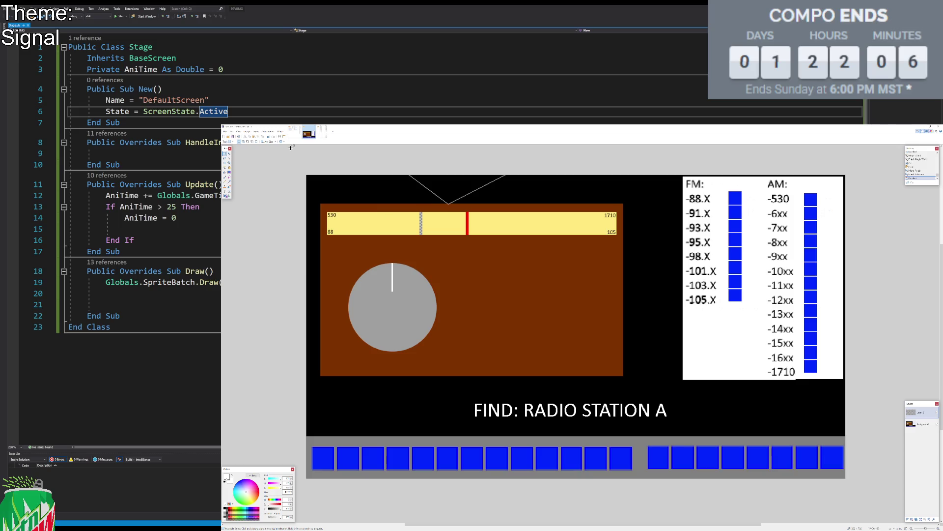
key(ctrl+alt+v)
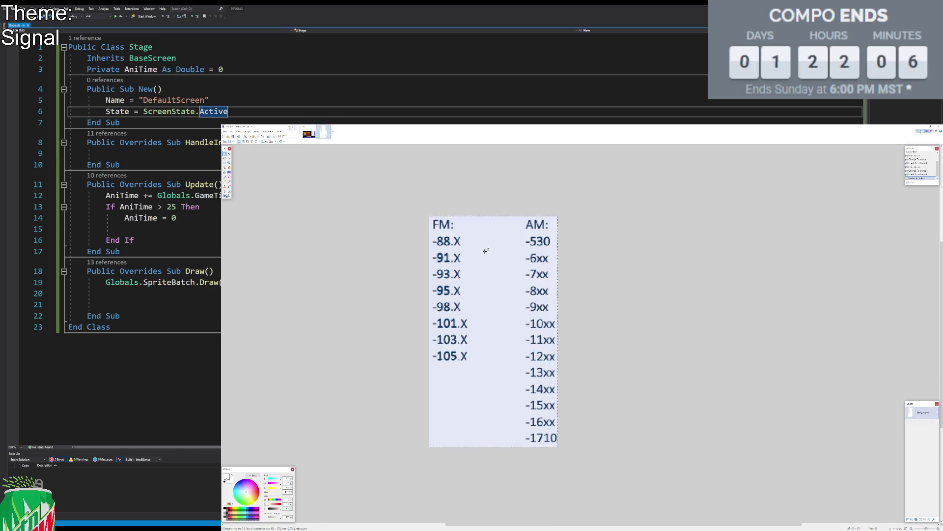
Step: Return to the radio image and zoom in on the dial's left end with a black Pencil
key(ctrl+d)
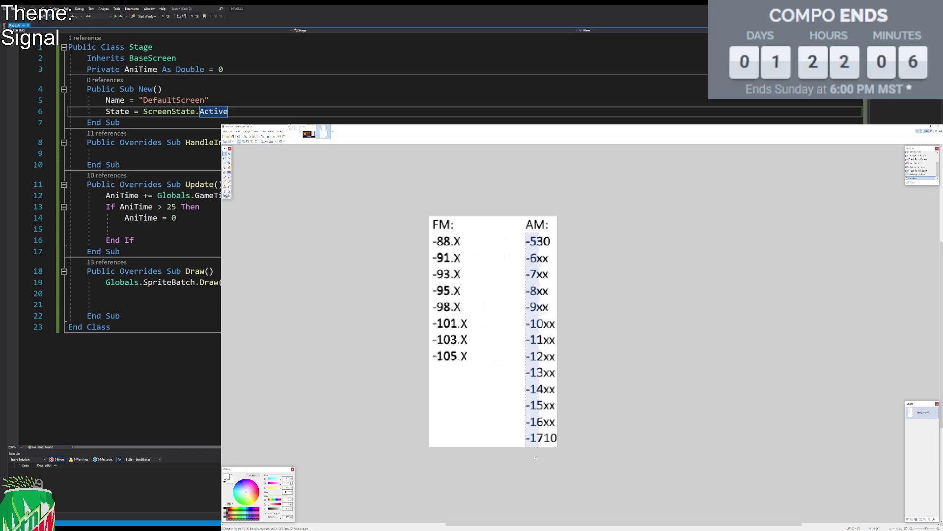
click(309, 134)
drag(416, 206, 426, 203)
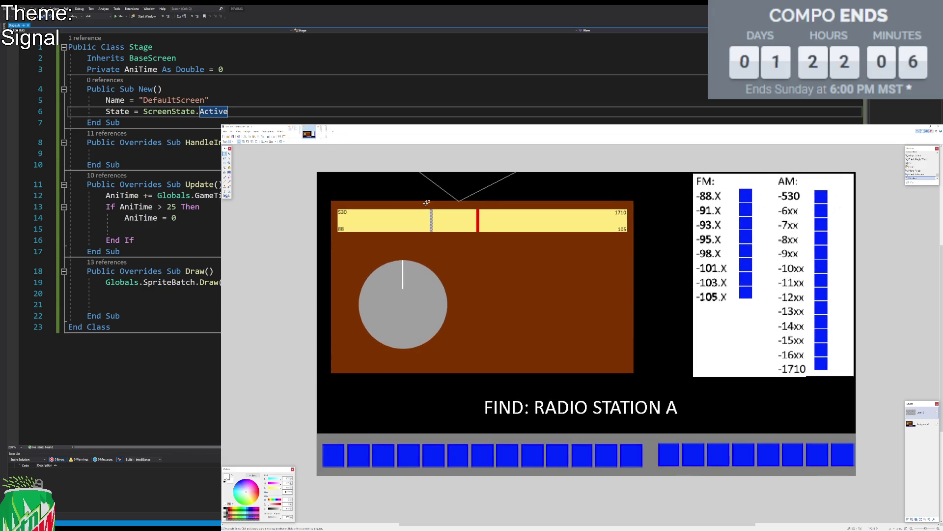
click(225, 183)
key(ctrl+plus)
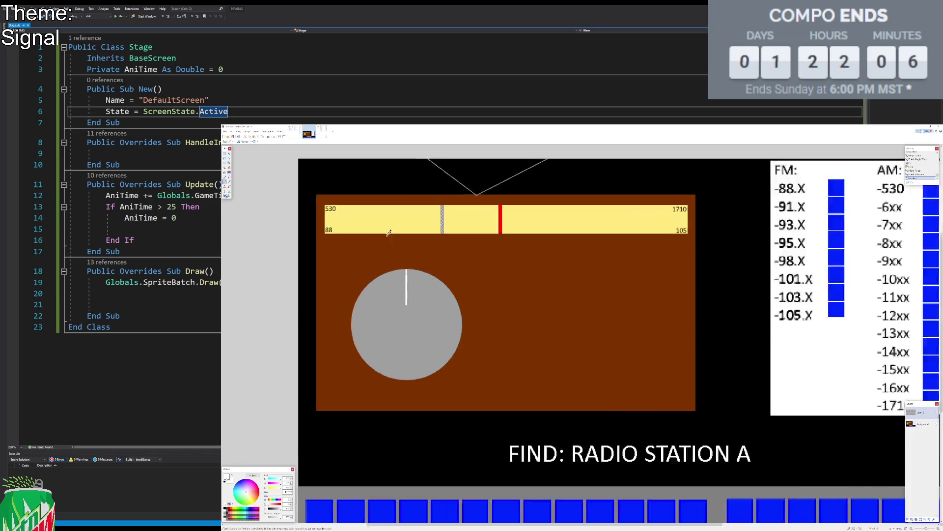
key(ctrl+plus)
click(226, 511)
scroll(373, 317, up, 2)
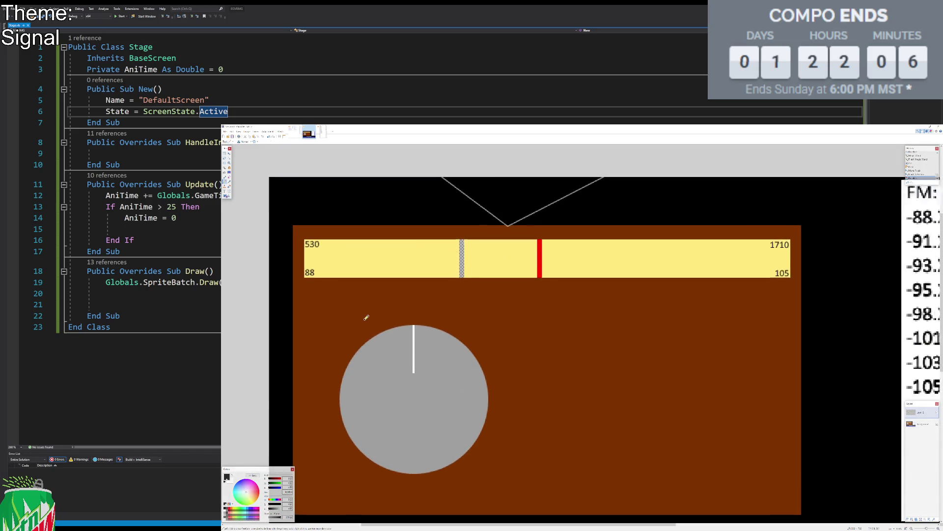
scroll(430, 265, up, 1)
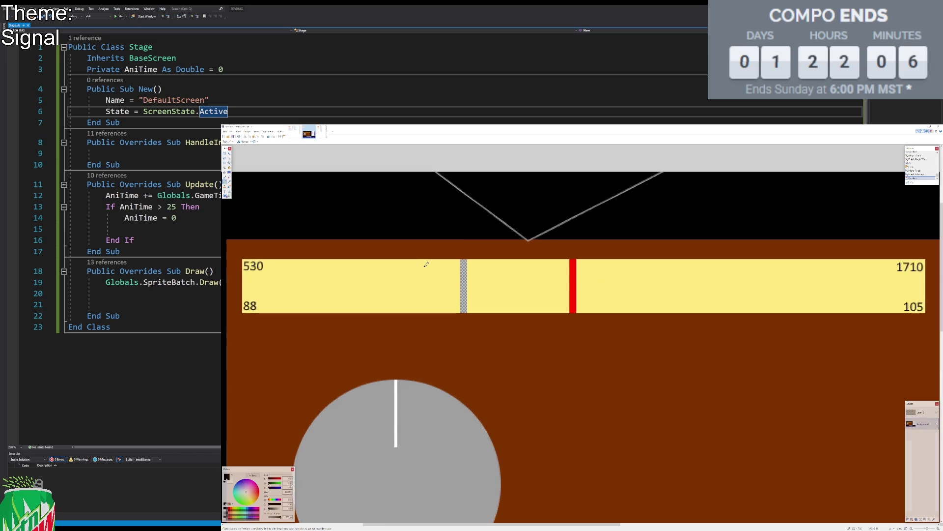
scroll(306, 261, up, 1)
scroll(467, 270, up, 1)
scroll(290, 244, up, 1)
mouse_move(290, 244)
mouse_down()
mouse_move(343, 237)
mouse_move(359, 263)
mouse_up()
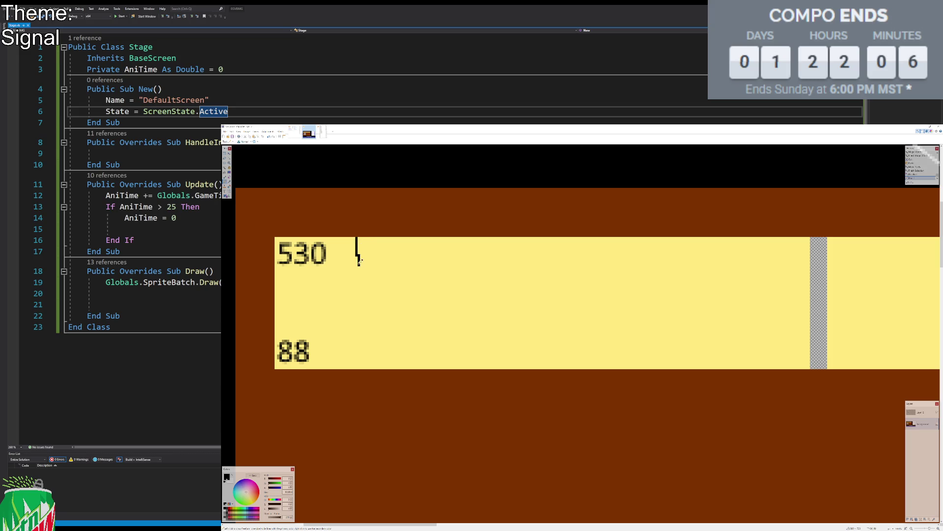
key(ctrl+z)
scroll(353, 235, down, 1)
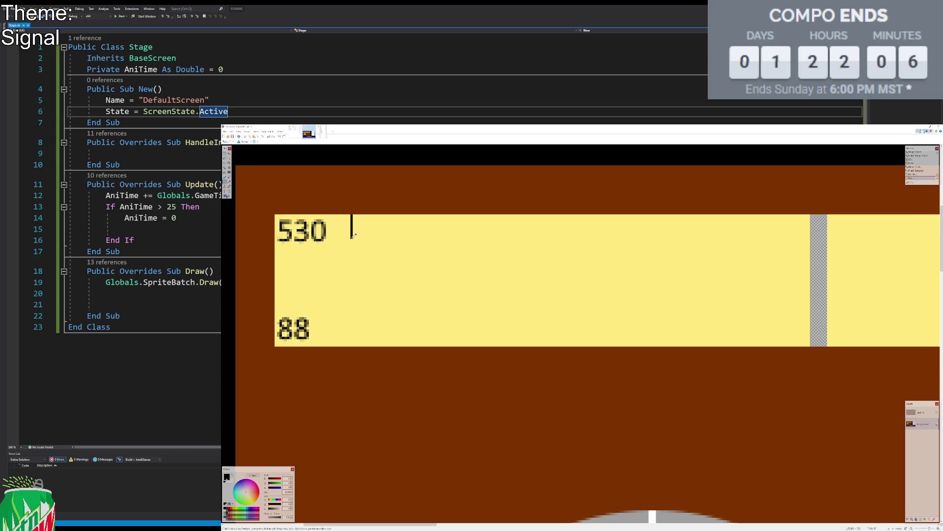
Step: Copy the thin black tick mark beside 530 to start the tick row
click(225, 167)
scroll(357, 265, up, 1)
click(352, 253)
key(m)
drag(404, 293, 443, 293)
key(s)
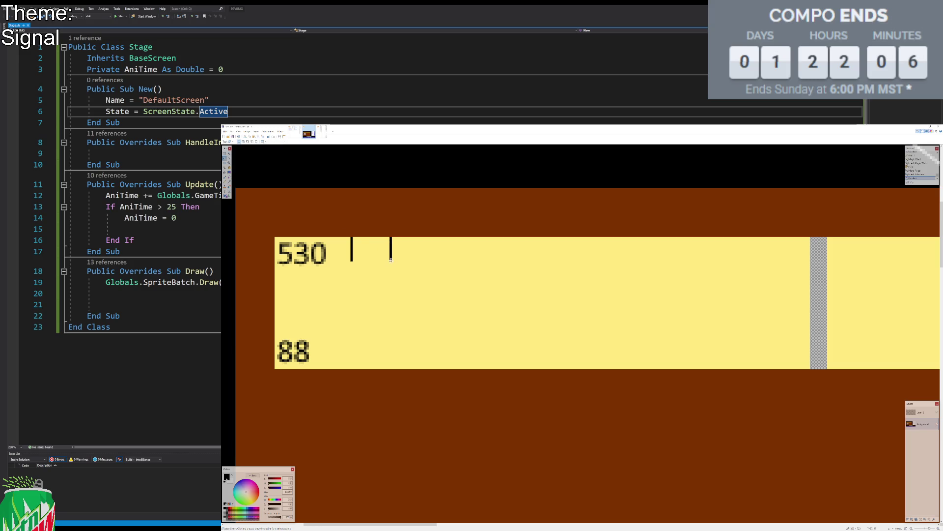
click(352, 240)
drag(352, 240, 401, 263)
click(361, 239)
key(s)
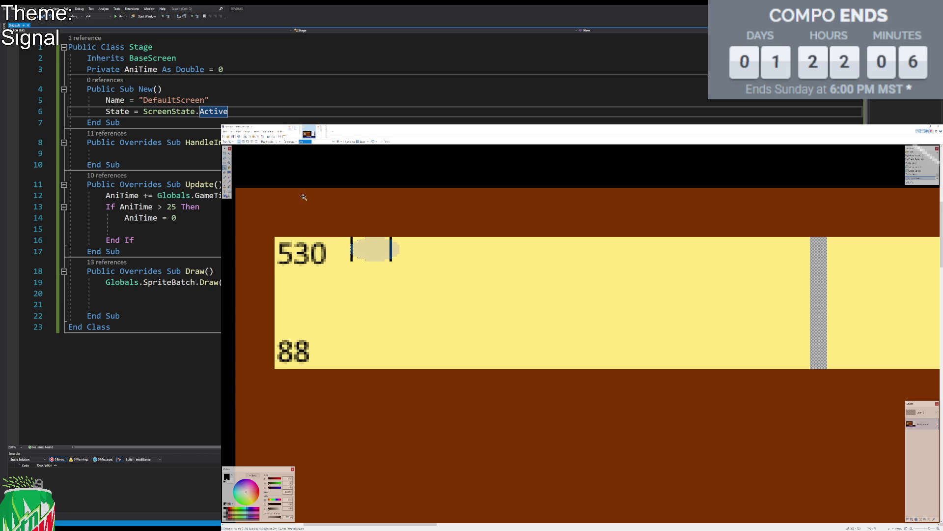
key(s)
click(361, 240)
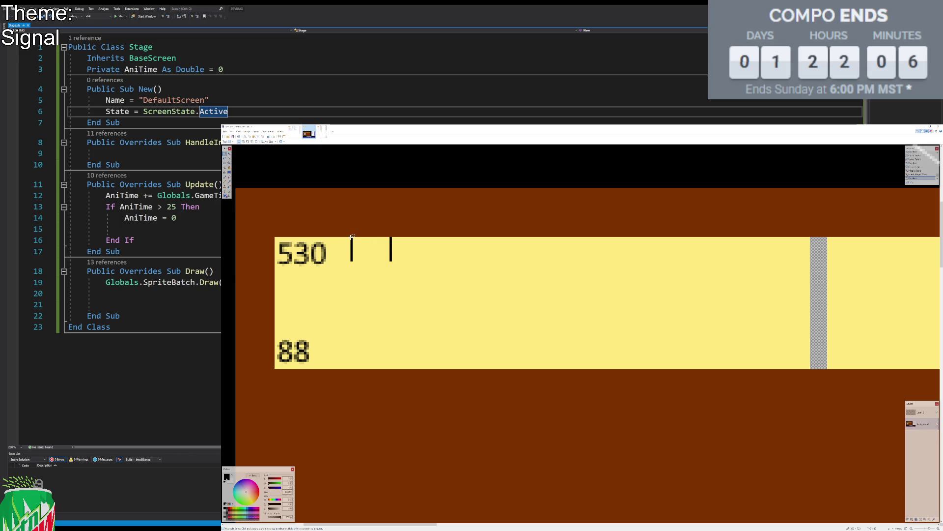
mouse_move(351, 236)
mouse_down()
mouse_move(393, 310)
mouse_move(411, 296)
mouse_move(452, 293)
mouse_up()
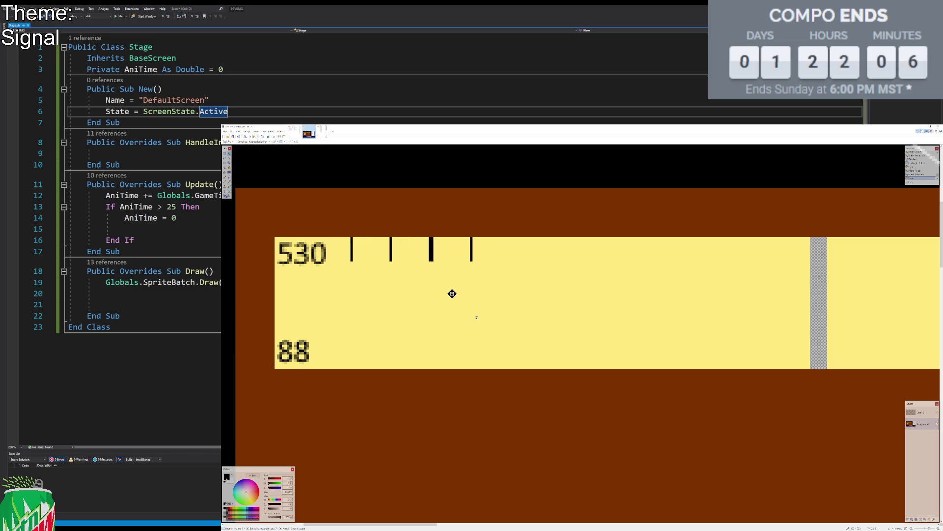
Step: Copy sets of four ticks along the dial toward the red bar, then zoom out
key(s)
drag(470, 235, 345, 366)
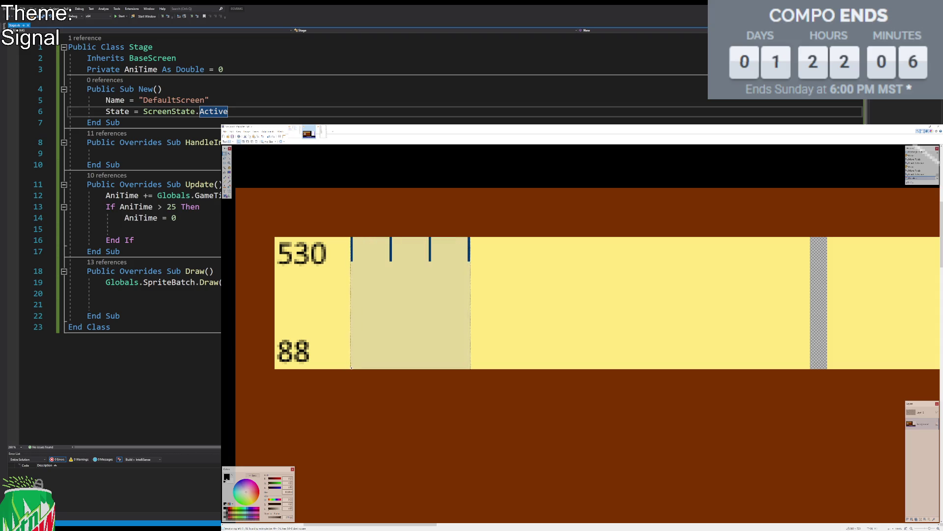
key(m)
drag(379, 335, 499, 333)
scroll(499, 324, right, 4)
mouse_move(416, 315)
mouse_down()
mouse_move(579, 314)
mouse_move(534, 317)
mouse_up()
key(ctrl+v)
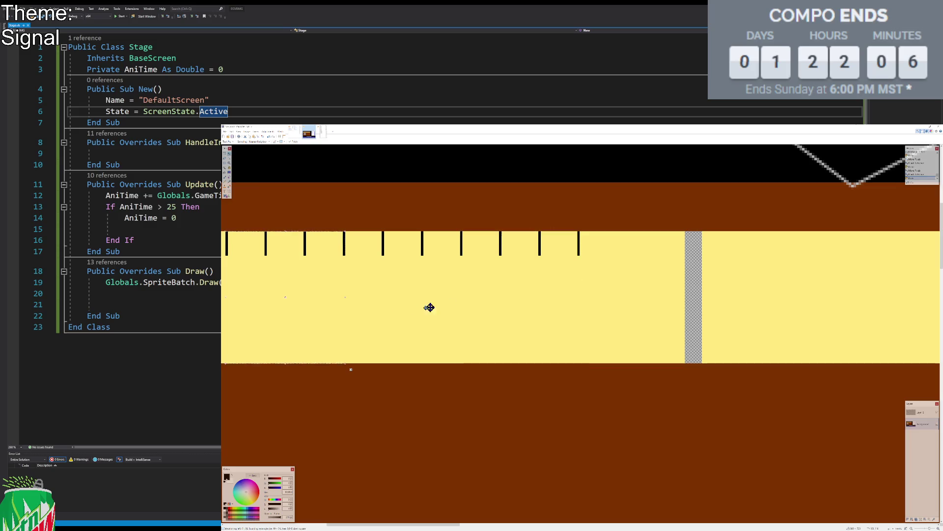
mouse_move(308, 320)
mouse_down()
mouse_move(674, 318)
mouse_move(663, 319)
mouse_move(724, 345)
mouse_move(750, 337)
mouse_up()
key(s)
key(ctrl+minus)
key(ctrl+minus)
key(ctrl+minus)
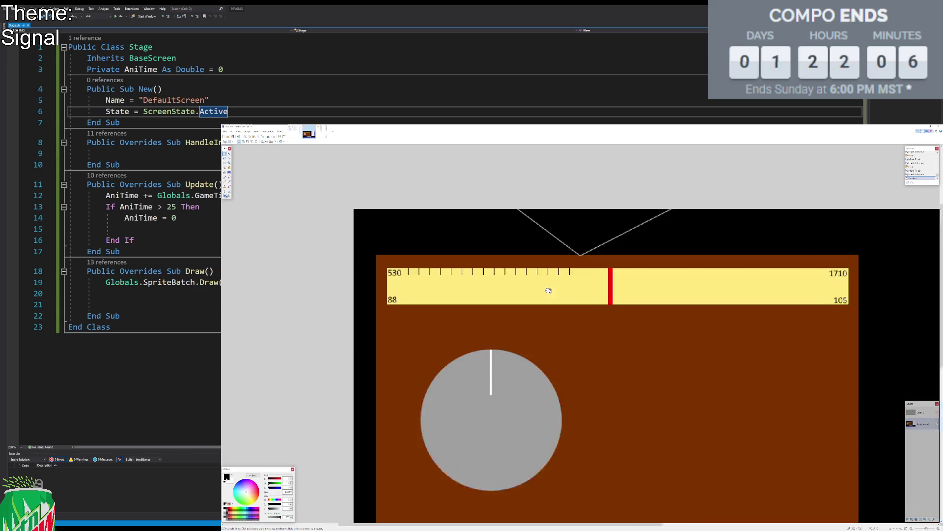
key(ctrl+minus)
key(ctrl+minus)
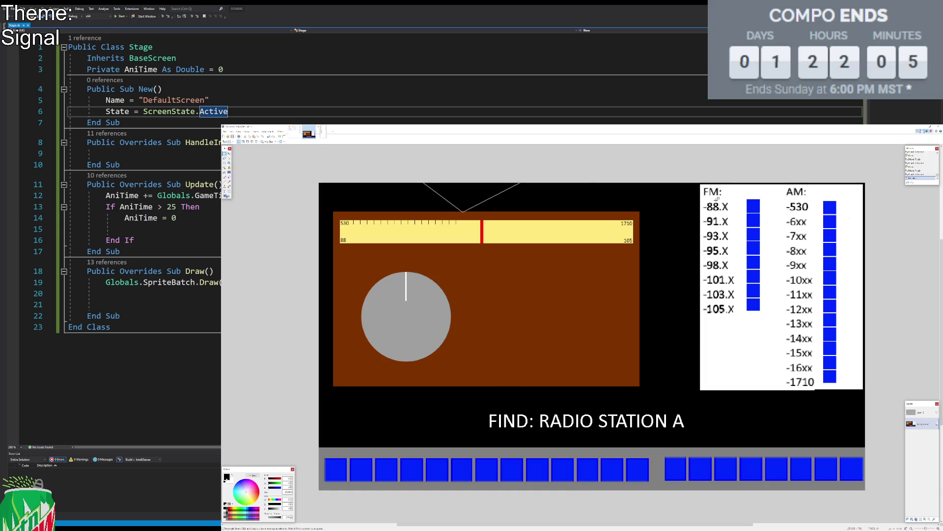
Step: Pick light grey with the Rectangle tool and draw a grey box right of the yellow dial
drag(721, 202, 730, 212)
click(741, 220)
click(227, 196)
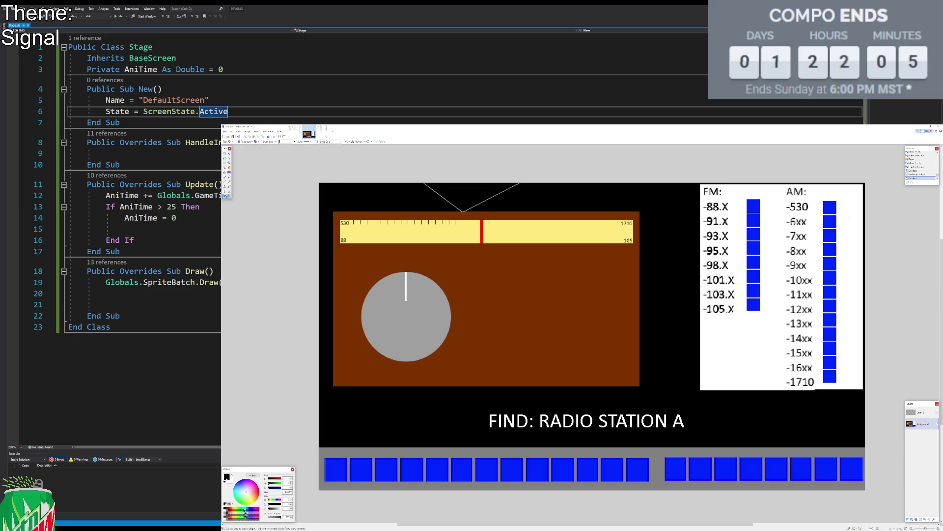
click(225, 517)
drag(645, 214, 697, 242)
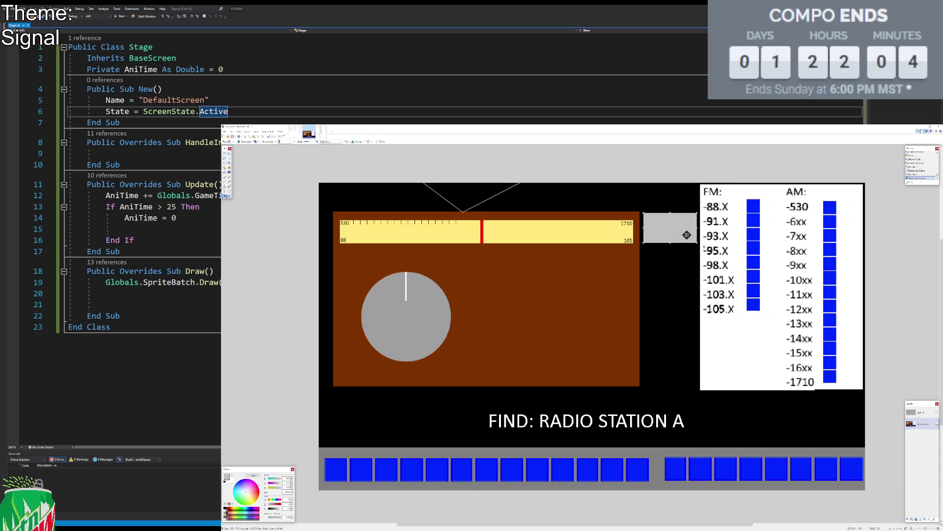
Step: Copy the grey box downward into a column of four boxes beside the FM list
key(s)
key(s)
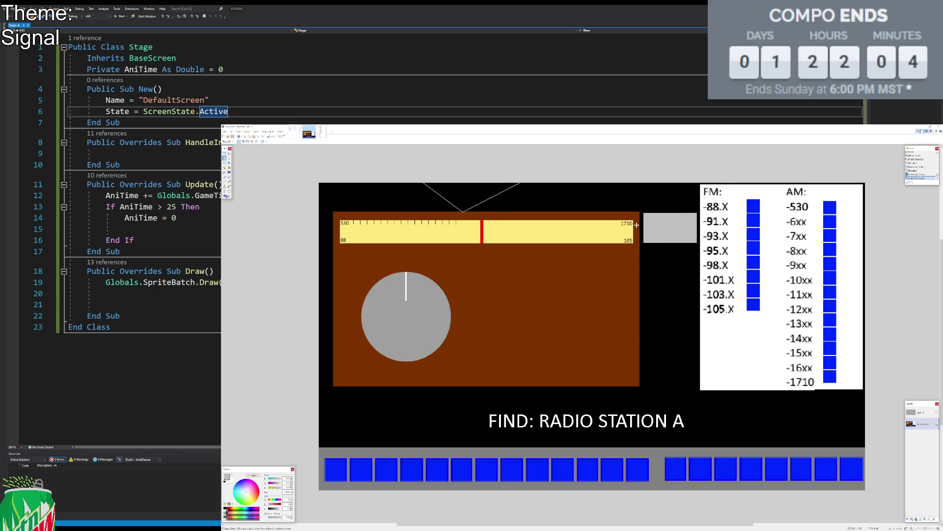
click(653, 226)
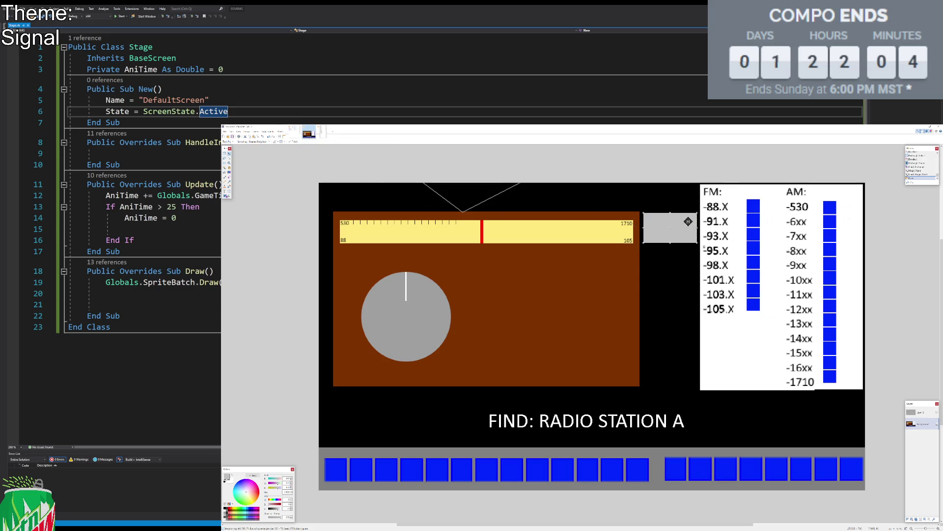
drag(688, 221, 688, 264)
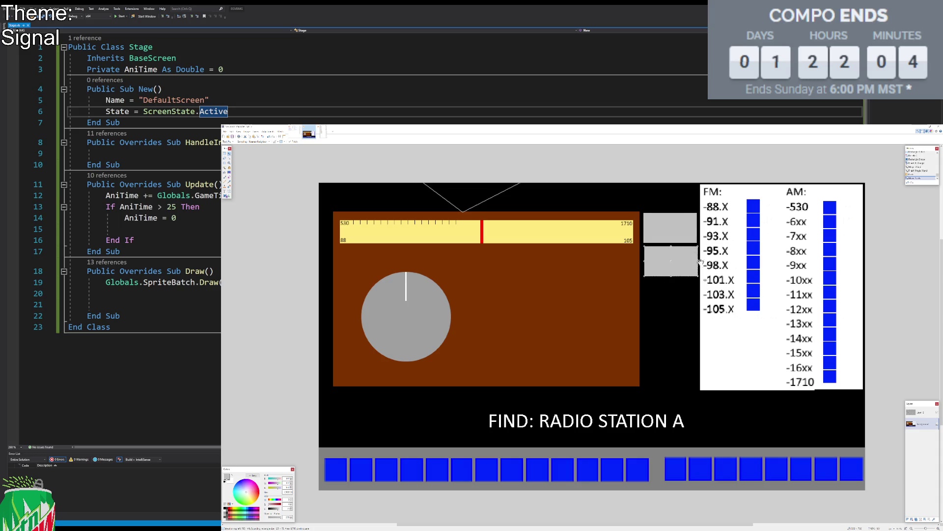
key(ctrl+z)
key(Down)
key(Down)
key(Down)
key(Down)
key(Down)
key(Down)
key(Down)
key(Down)
key(Down)
key(Down)
key(Down)
key(Down)
key(Down)
key(Down)
key(Down)
key(ctrl+z)
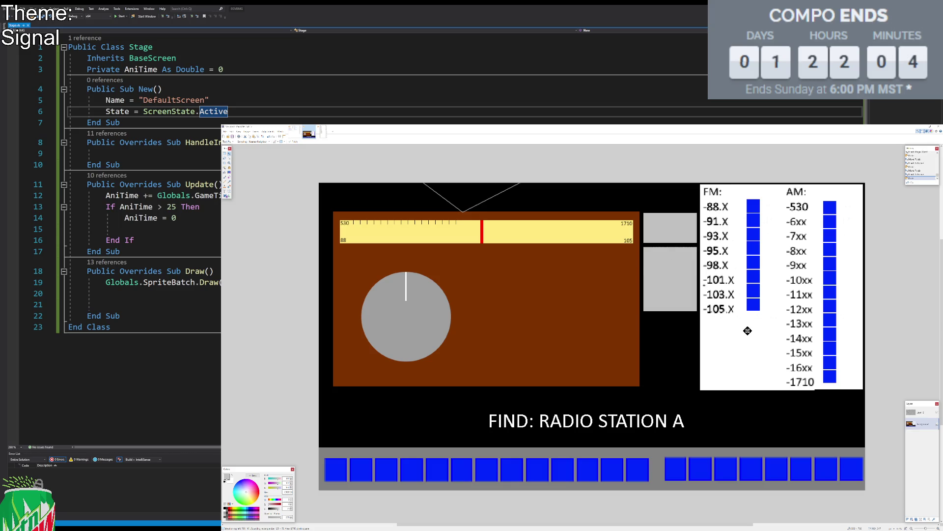
key(Down)
key(Down)
key(Down)
key(Down)
key(Down)
key(Down)
key(s)
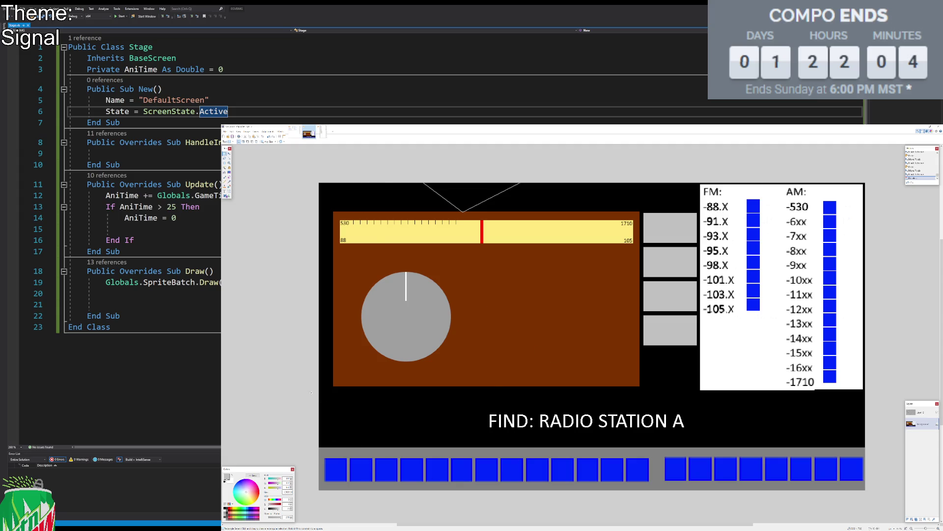
drag(311, 392, 873, 441)
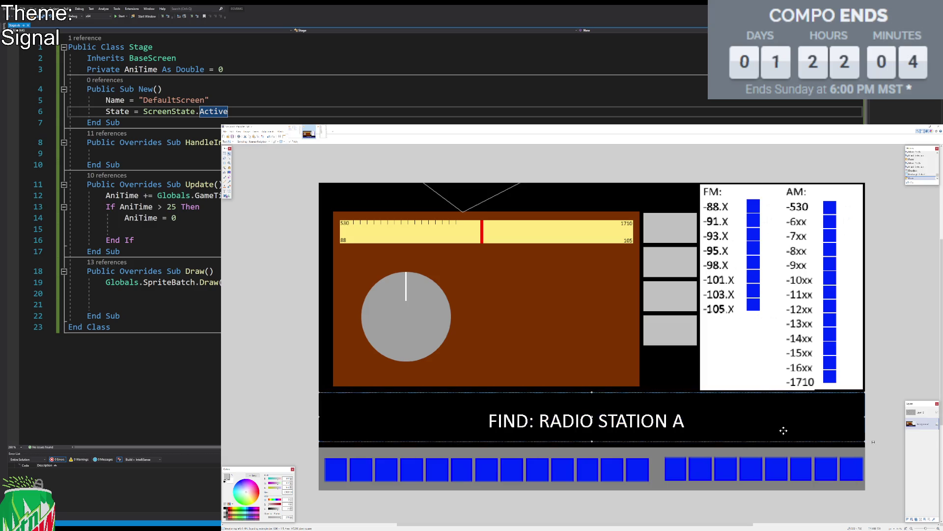
Step: Copy the FIND band down over the blue squares and merge the two caption lines into one
drag(783, 430, 784, 480)
key(s)
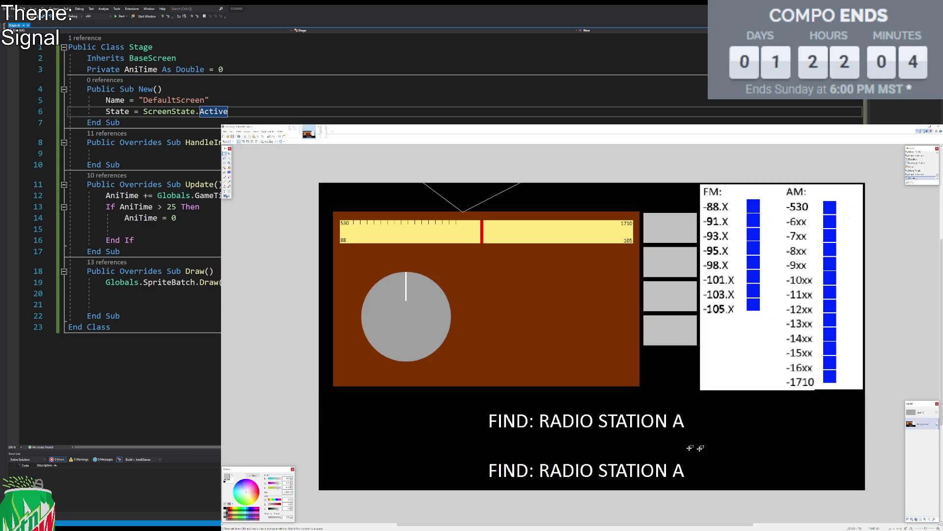
mouse_move(454, 395)
mouse_down()
mouse_move(703, 445)
mouse_move(684, 435)
mouse_up()
key(m)
key(s)
drag(698, 487, 484, 457)
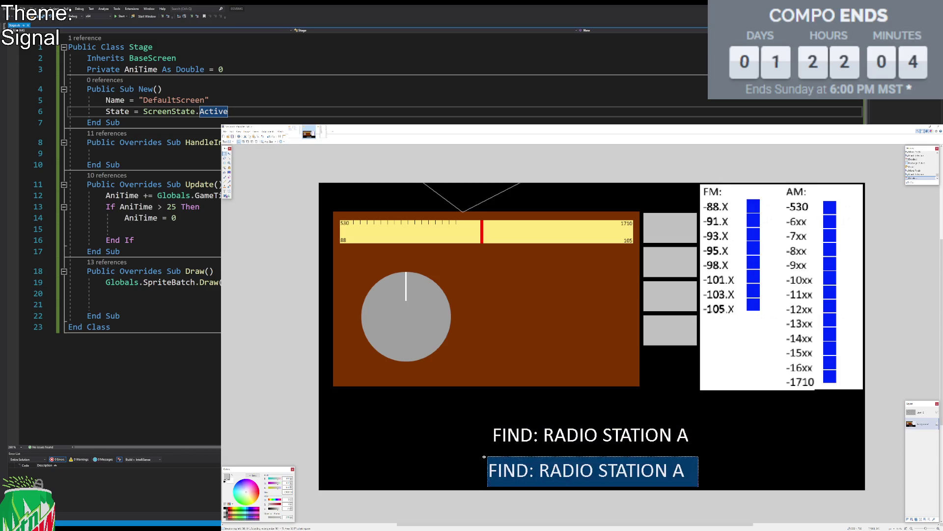
key(m)
drag(603, 476, 623, 460)
key(s)
key(ctrl+d)
drag(488, 446, 707, 490)
key(m)
drag(584, 471, 582, 452)
key(s)
key(ctrl+d)
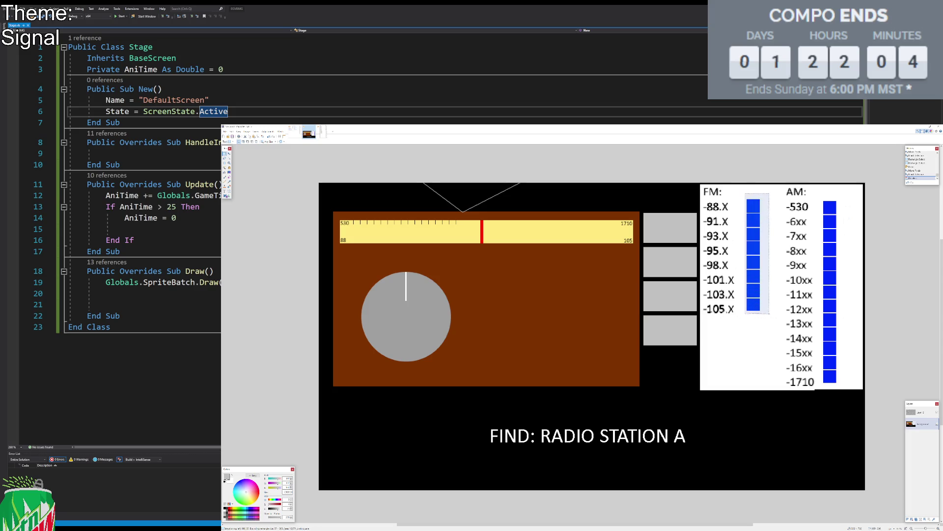
Step: Select the AM bar column and the FM/AM station list, then clear the selection
drag(818, 195, 844, 390)
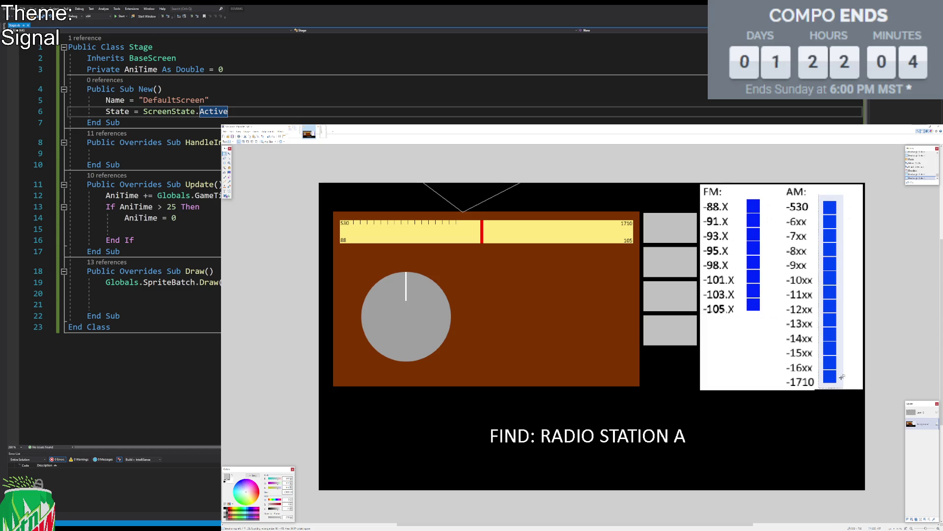
click(771, 221)
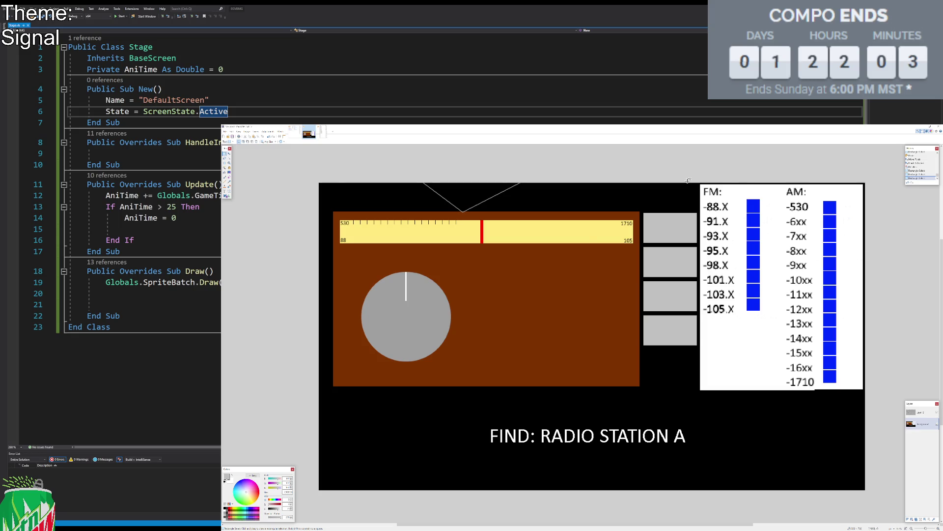
mouse_move(700, 199)
mouse_down()
mouse_move(864, 387)
mouse_move(907, 387)
mouse_up()
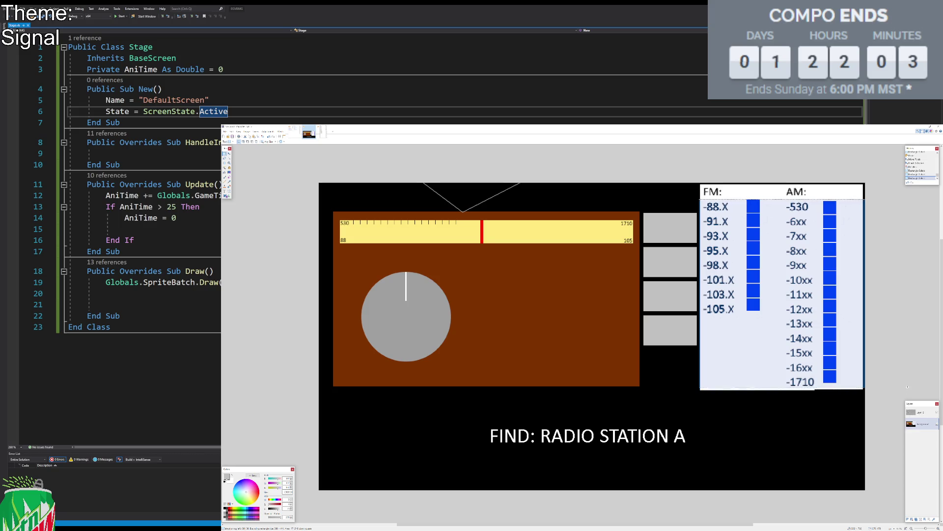
key(ctrl+d)
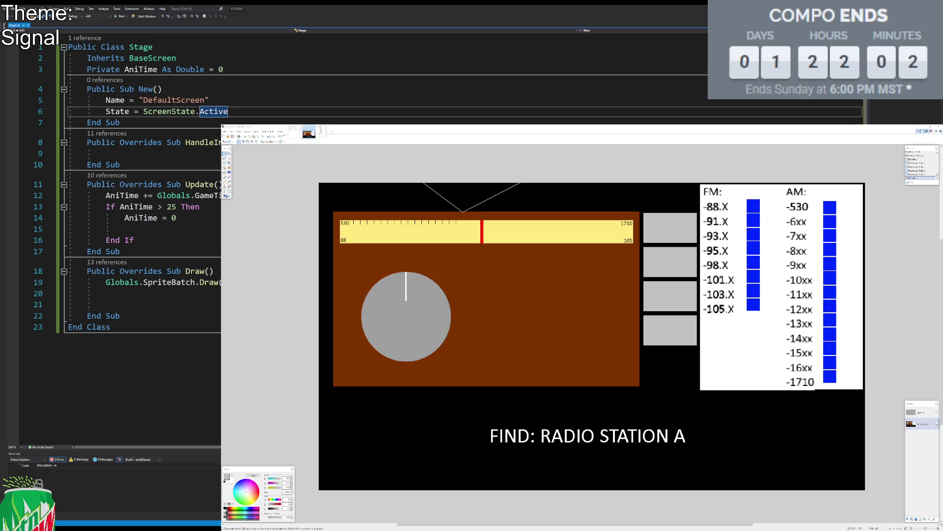
Step: Nudge the FIND: RADIO STATION A caption a few pixels lower and deselect it
drag(539, 302, 538, 279)
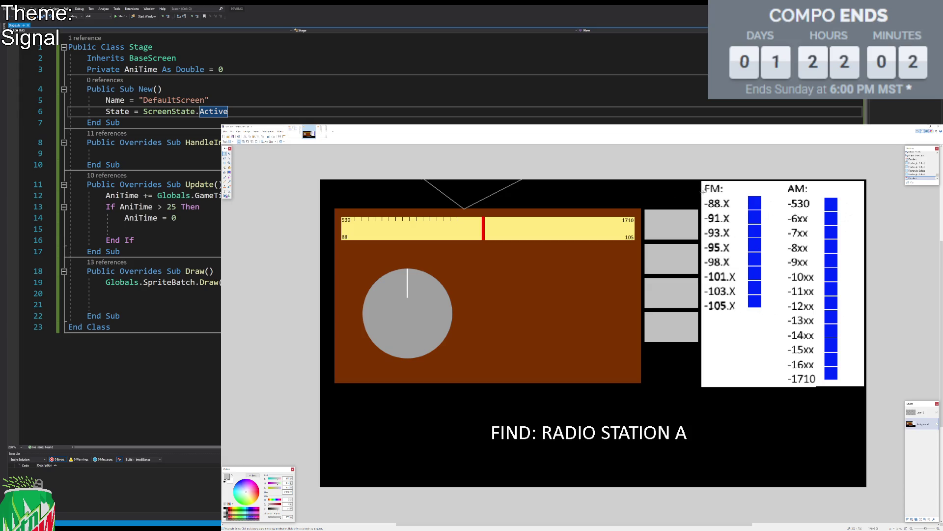
drag(703, 183, 866, 387)
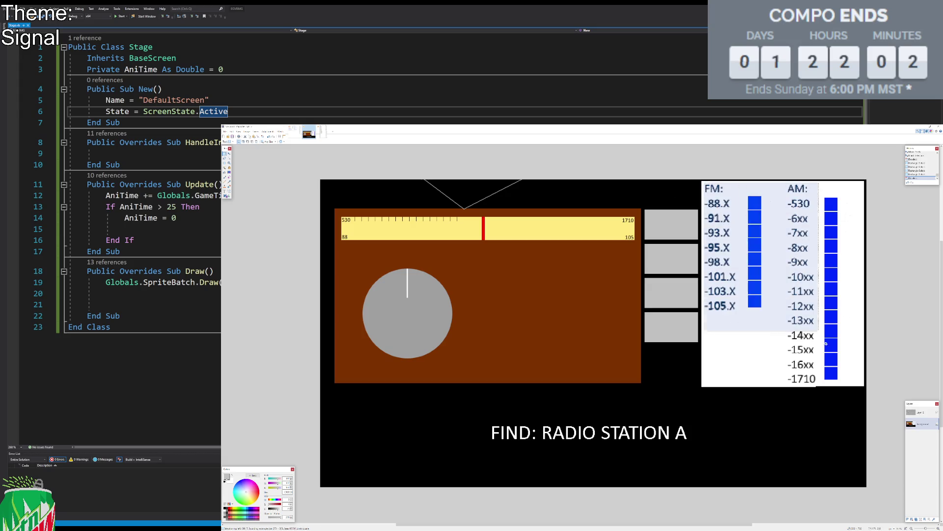
click(891, 348)
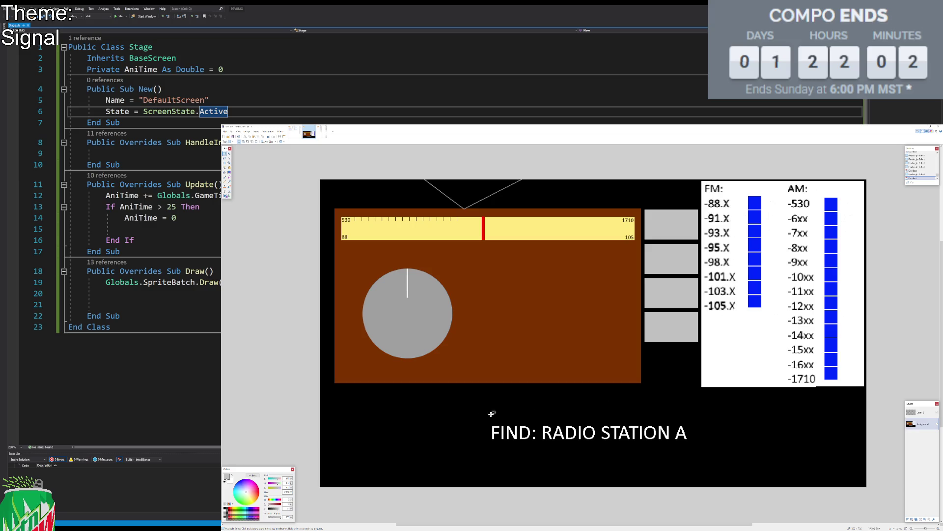
drag(469, 403, 720, 475)
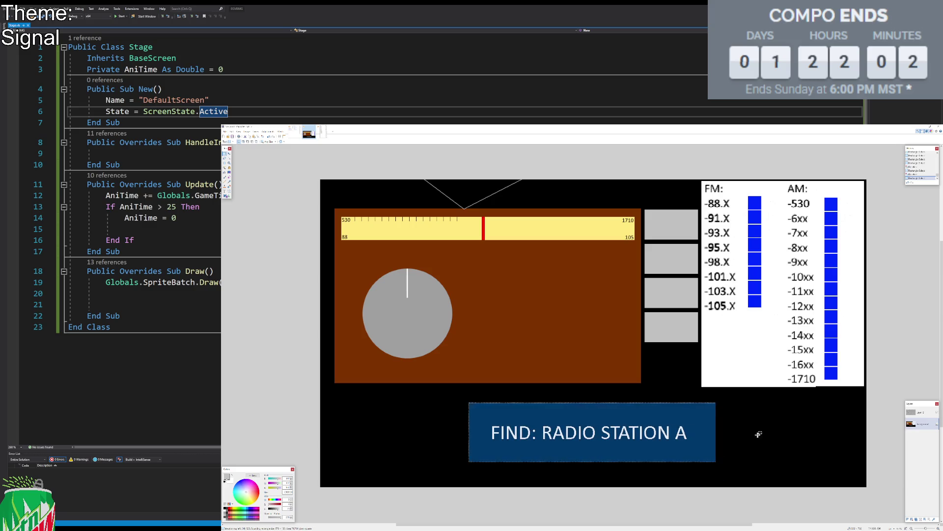
key(m)
drag(694, 421, 695, 428)
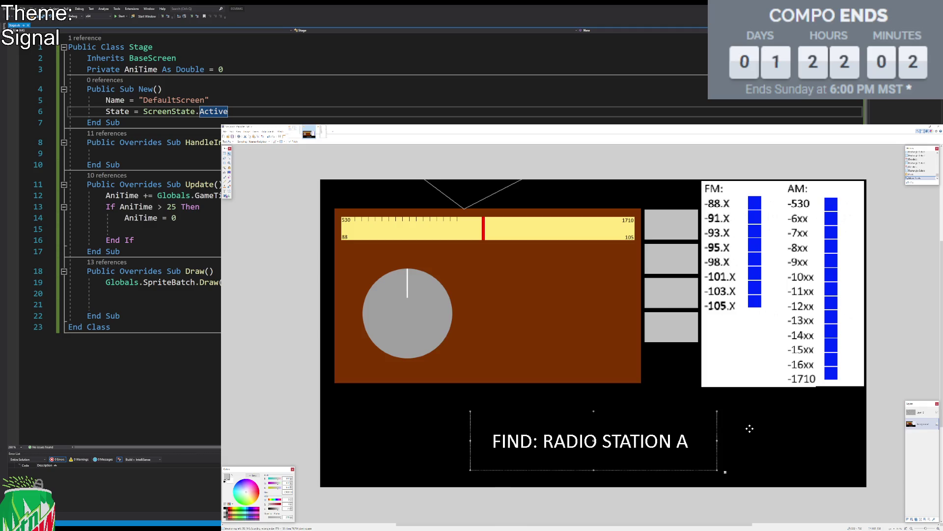
key(s)
key(ctrl+d)
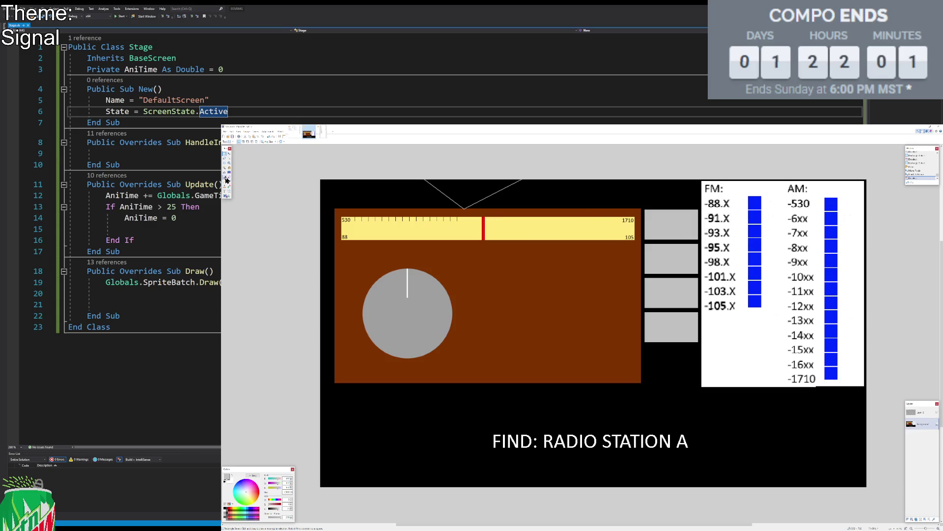
Step: Type 'Add' in the top grey box and 'Undo' in the second, positioning each label
click(226, 186)
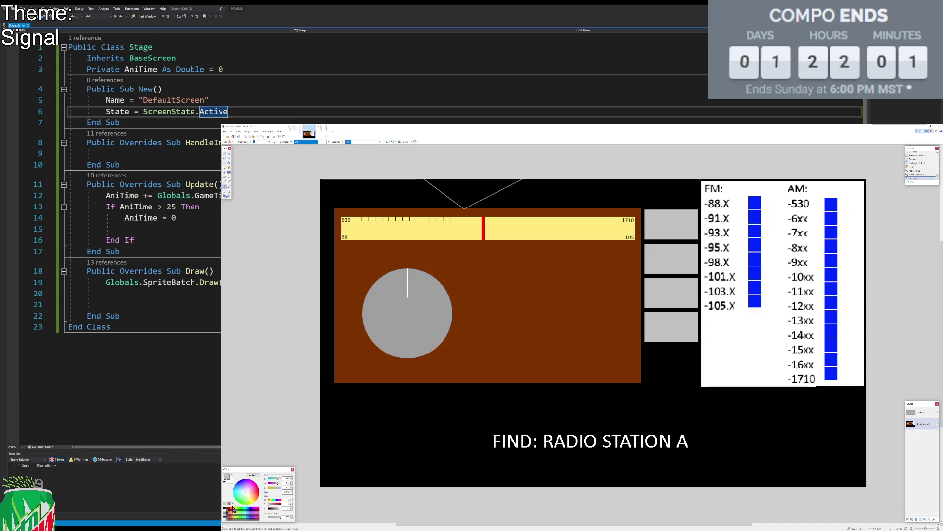
click(225, 190)
click(659, 211)
text(Add)
drag(692, 232, 690, 237)
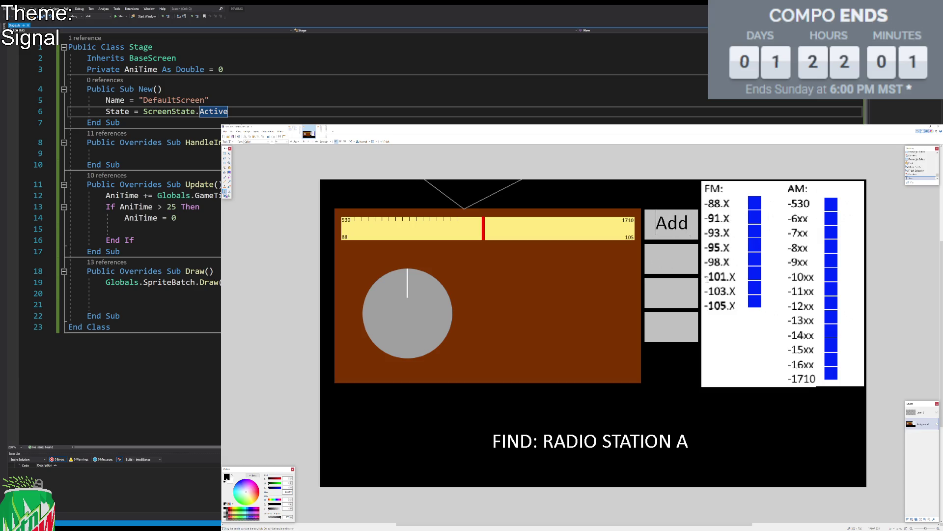
click(657, 283)
text(Udn)
key(BackSpace)
key(BackSpace)
text(ndo)
drag(703, 306, 696, 274)
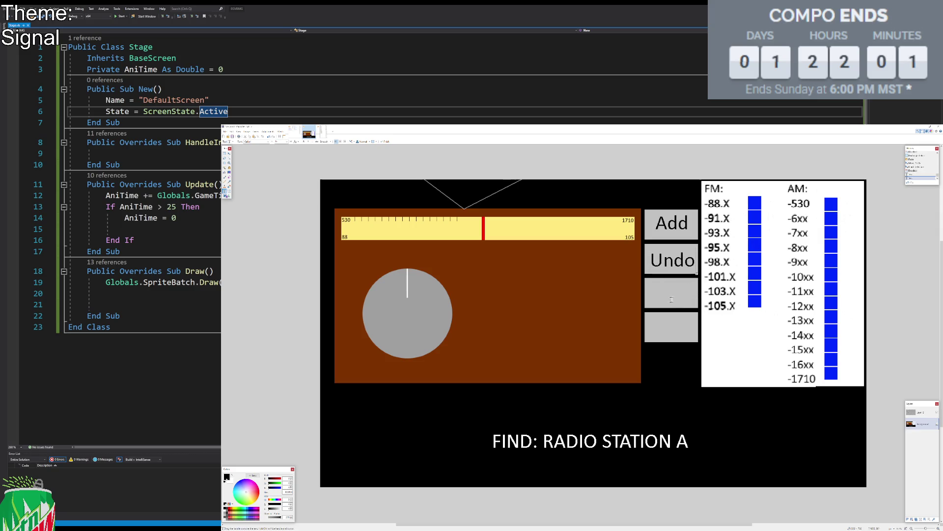
click(224, 153)
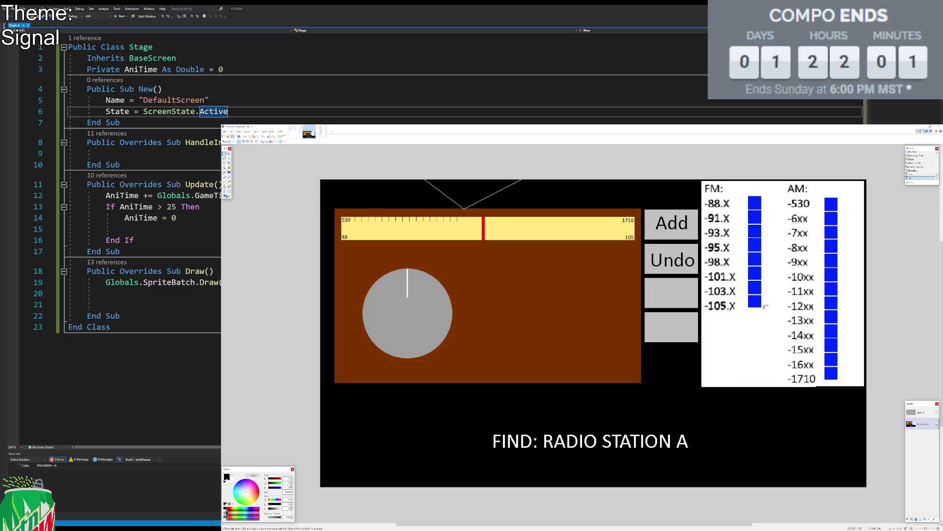
Step: Stretch a thin white strip from between the FM and AM columns over the FM blue boxes
drag(776, 189, 768, 323)
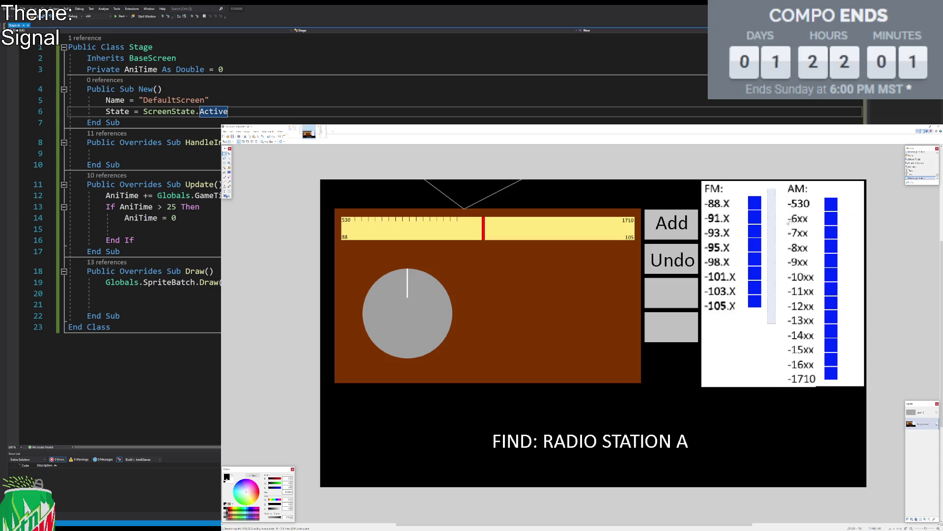
key(m)
mouse_move(768, 255)
mouse_down()
mouse_move(745, 262)
mouse_move(834, 325)
mouse_move(831, 369)
mouse_up()
key(ctrl+d)
key(s)
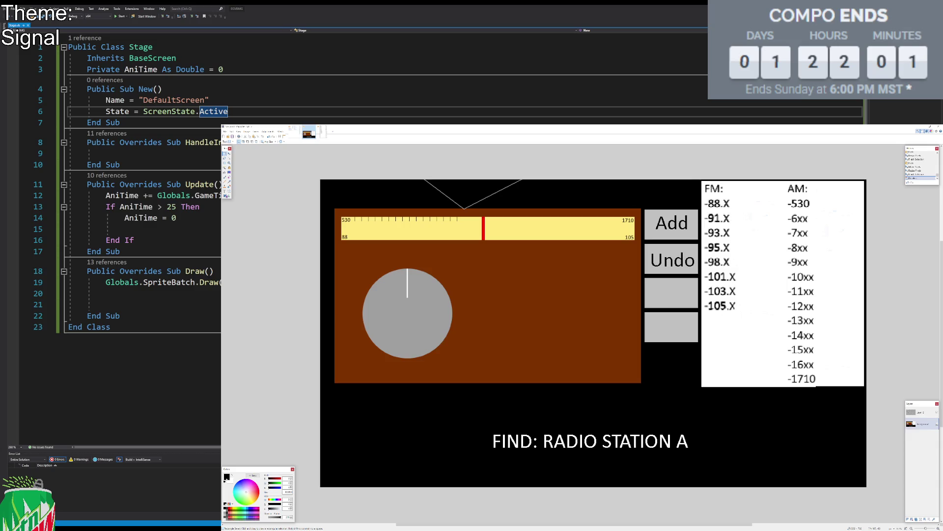
Step: Add a small blue, non-antialiased 'Radio Station A' label beside the first FM station
click(225, 191)
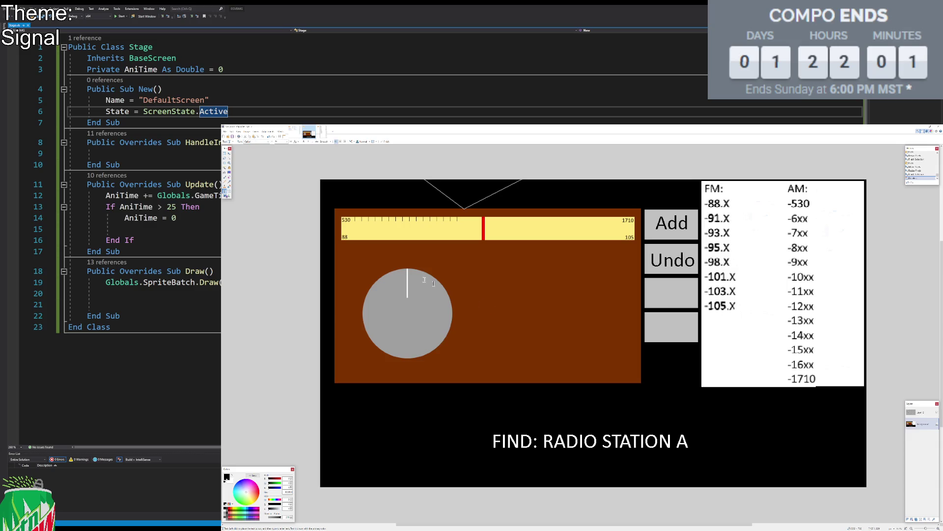
click(251, 508)
click(732, 201)
text(Radio Sta)
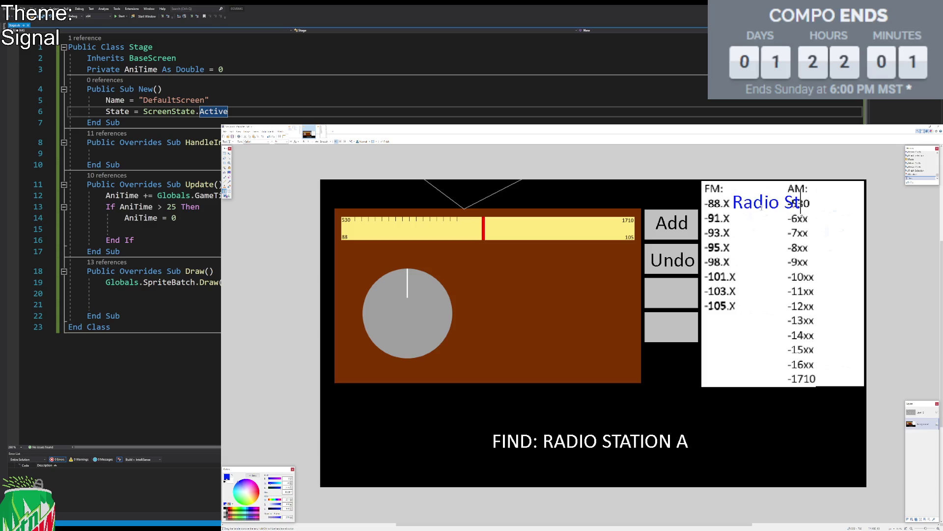
text(tion A)
click(282, 141)
click(281, 160)
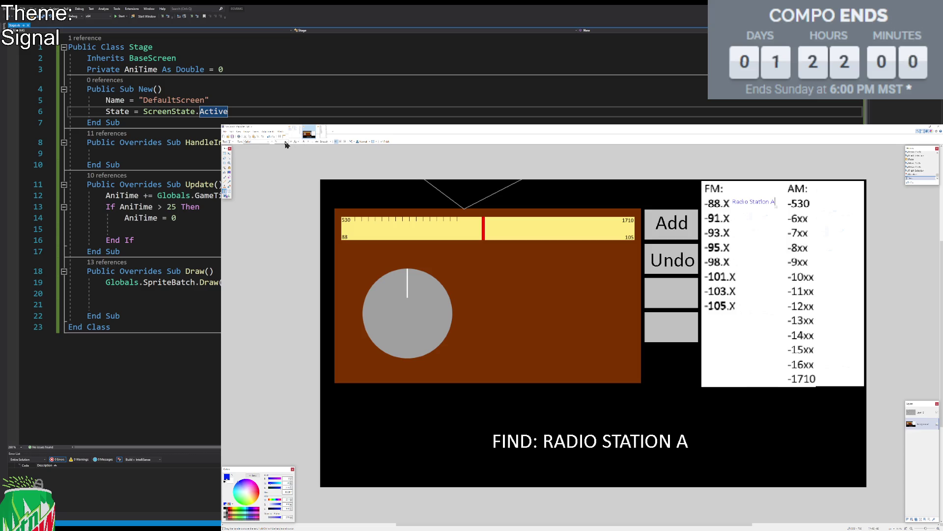
click(373, 141)
scroll(287, 143, up, 1)
scroll(288, 144, up, 1)
scroll(289, 145, down, 1)
scroll(278, 141, down, 1)
drag(782, 204, 784, 206)
Step: Nudge the FM/AM station list a few pixels lower, then reselect it
click(224, 153)
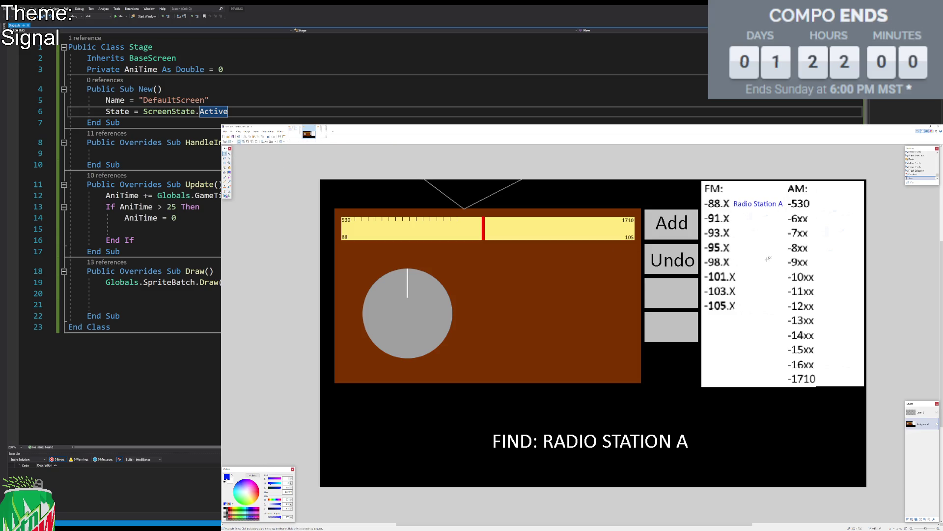
scroll(800, 261, down, 1)
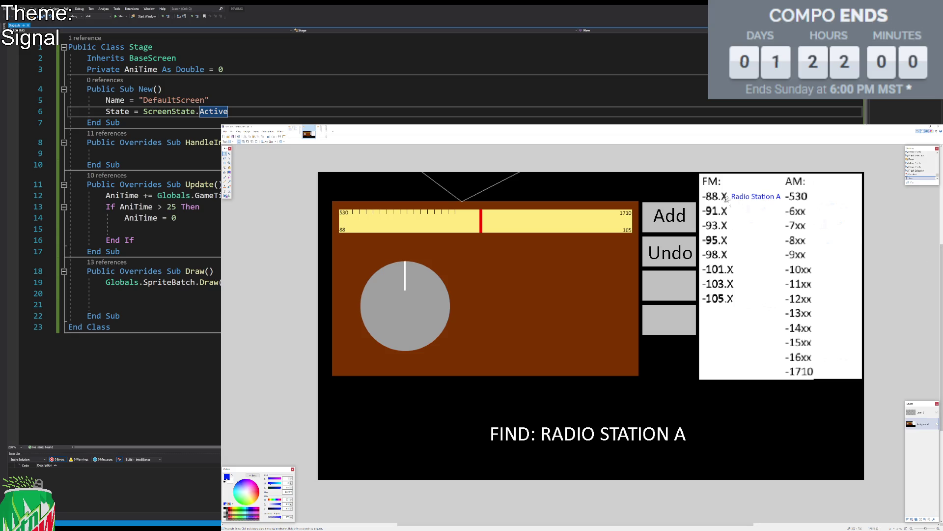
drag(864, 413, 698, 135)
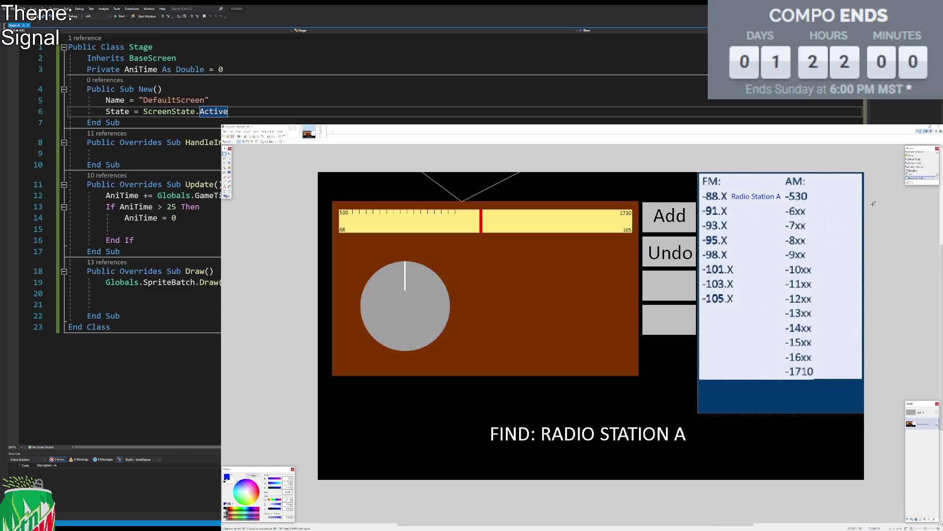
key(m)
drag(870, 206, 870, 211)
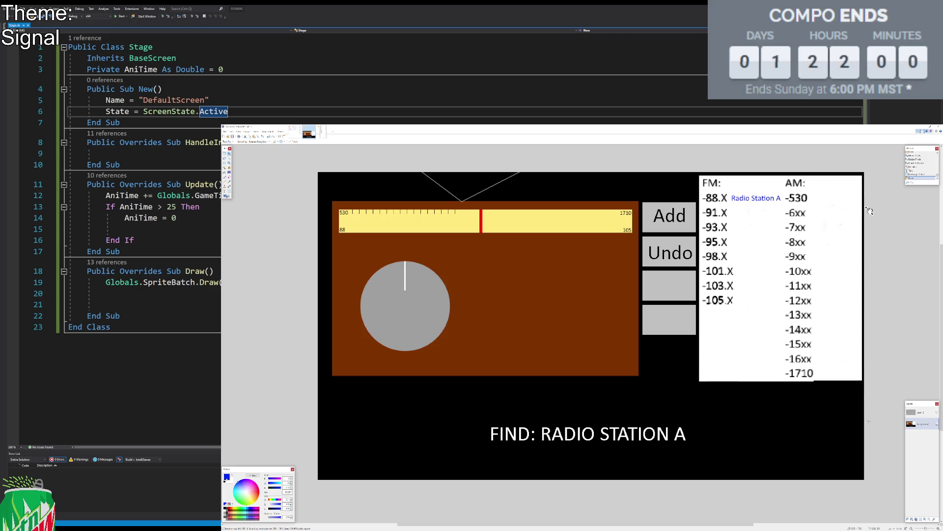
key(s)
drag(864, 402, 699, 171)
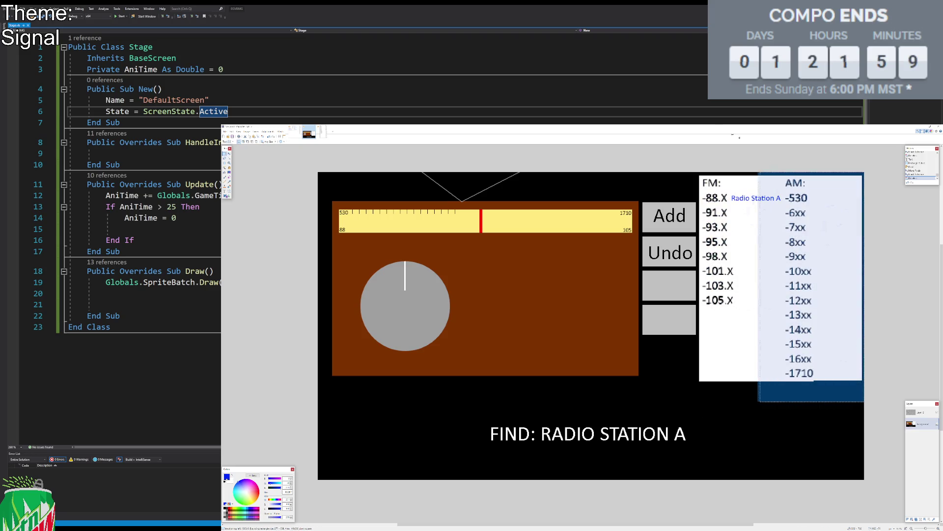
Step: Nudge the station list a few more pixels down and commit its position
key(m)
drag(800, 182, 800, 186)
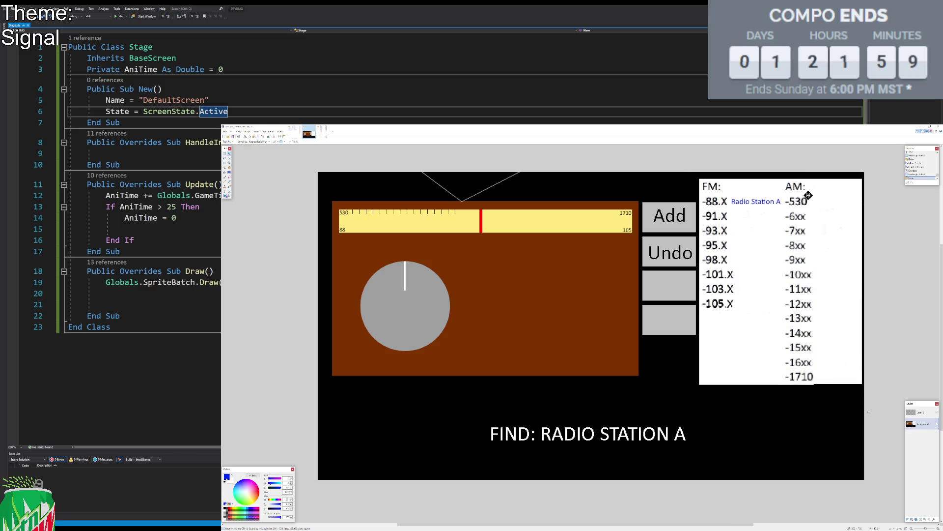
key(s)
drag(864, 172, 697, 432)
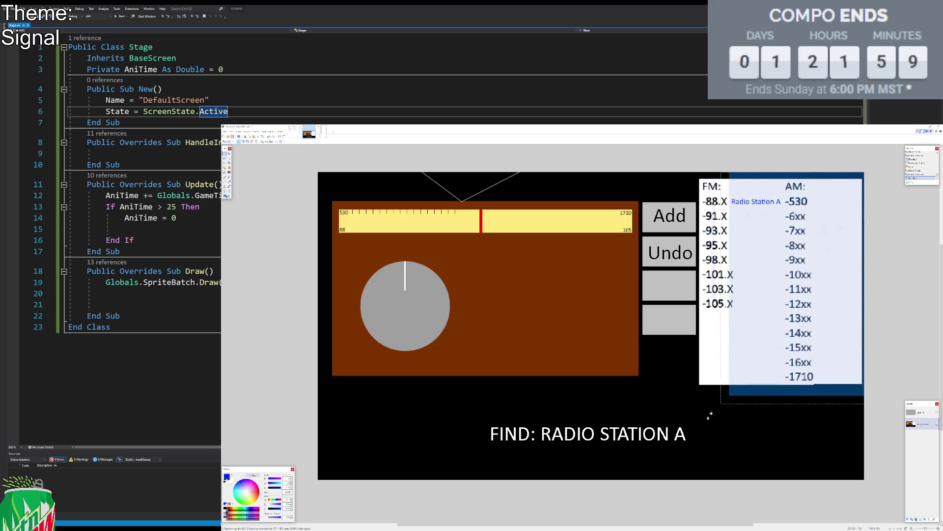
key(m)
key(Down)
key(Down)
key(Down)
key(Down)
key(Down)
key(Down)
key(Down)
key(Down)
key(Down)
key(Down)
key(Down)
key(Down)
key(Down)
key(Down)
key(Up)
key(ctrl+d)
key(s)
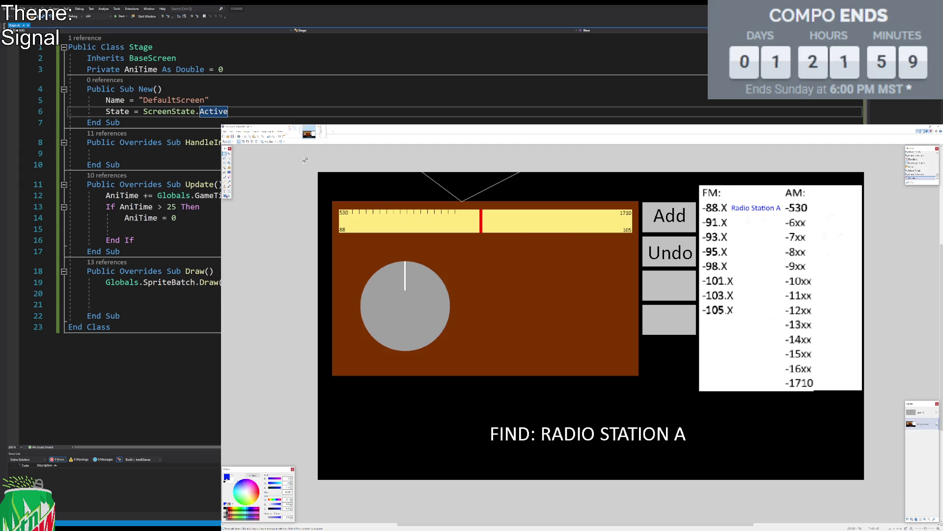
Step: Shift the whole mockup left and fill the emptied right-edge strip black
drag(314, 167, 889, 391)
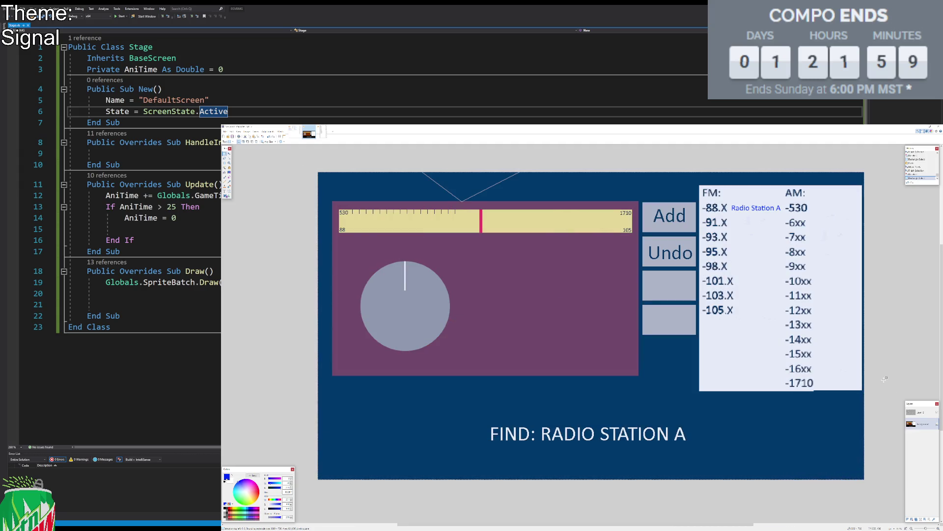
key(m)
key(Left)
key(Left)
key(Left)
key(Left)
key(Left)
key(Left)
key(Left)
key(Left)
key(Left)
key(Left)
key(Left)
key(Left)
key(Left)
key(s)
key(f)
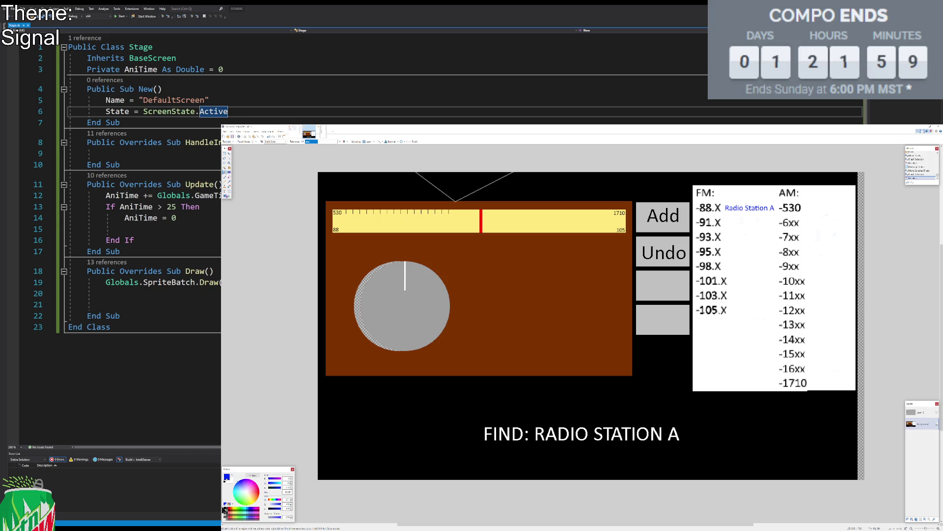
click(265, 508)
click(860, 340)
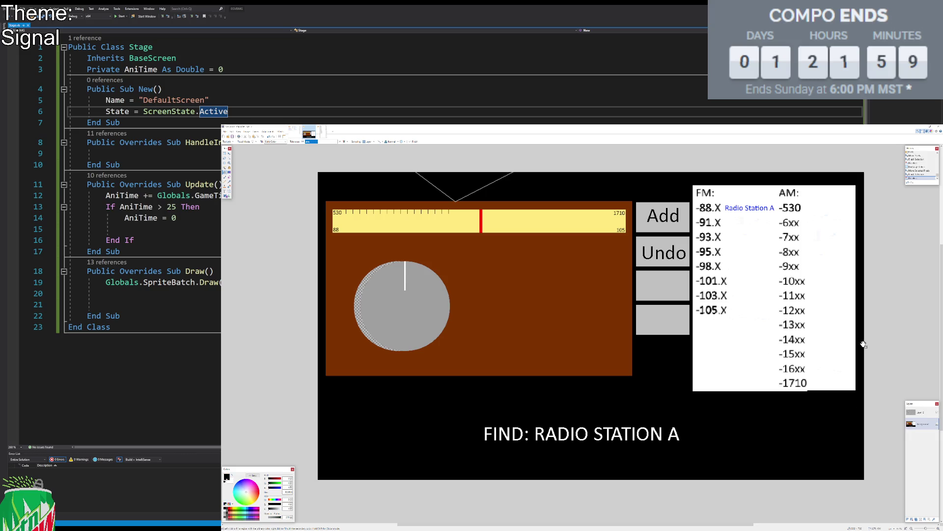
key(s)
Step: Shift everything on the dial layer Layer 2 left to match, then select the buttons
click(918, 412)
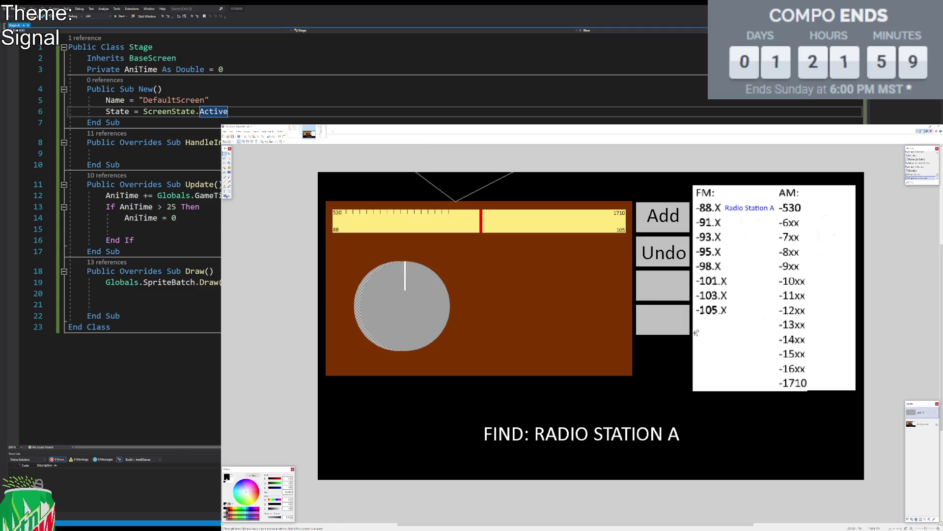
key(ctrl+a)
key(m)
key(Left)
key(Left)
key(Left)
key(Left)
key(Left)
key(Left)
key(Left)
key(Left)
key(Left)
key(s)
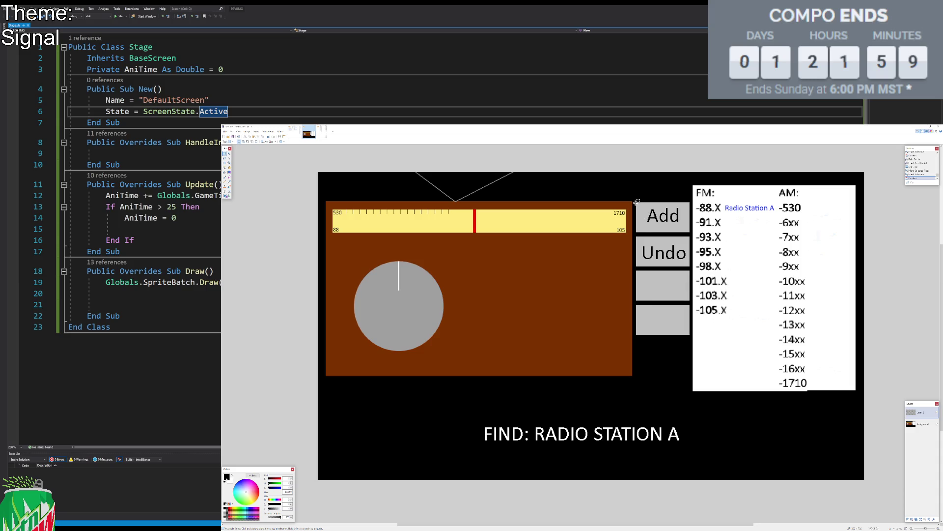
drag(634, 200, 691, 301)
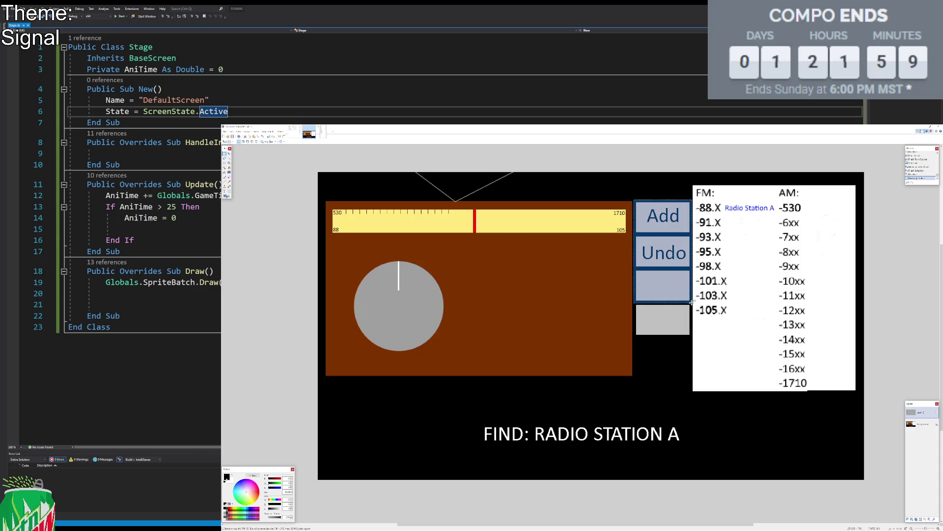
Step: Move the Add and Undo button block down and fill the gap above it black
key(m)
key(ctrl+d)
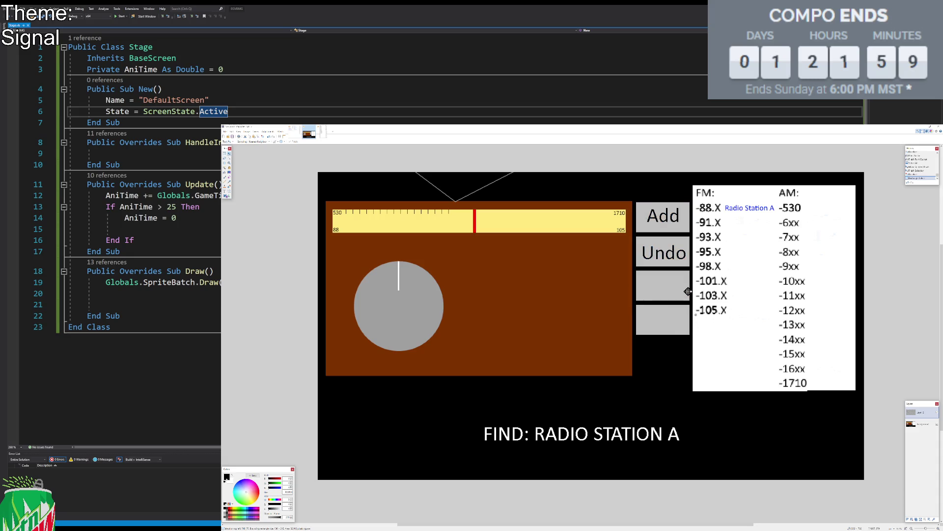
key(ctrl+z)
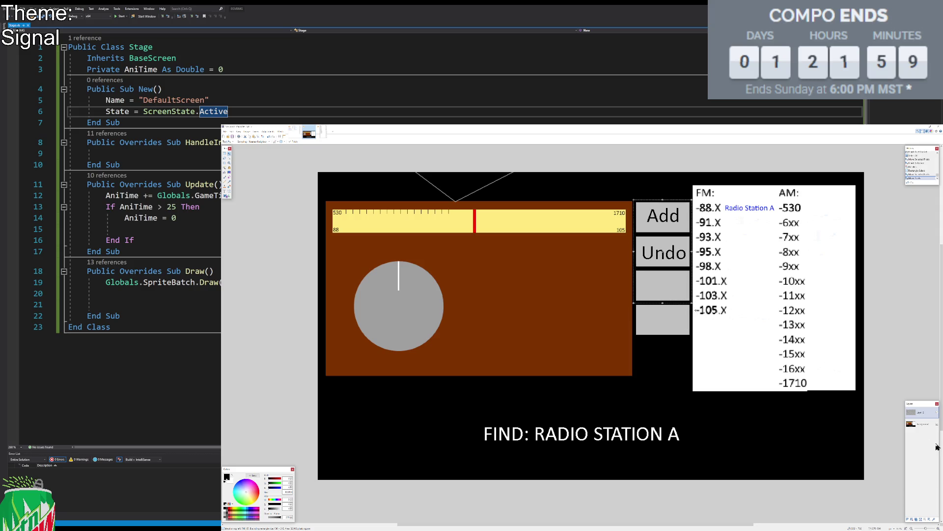
click(922, 424)
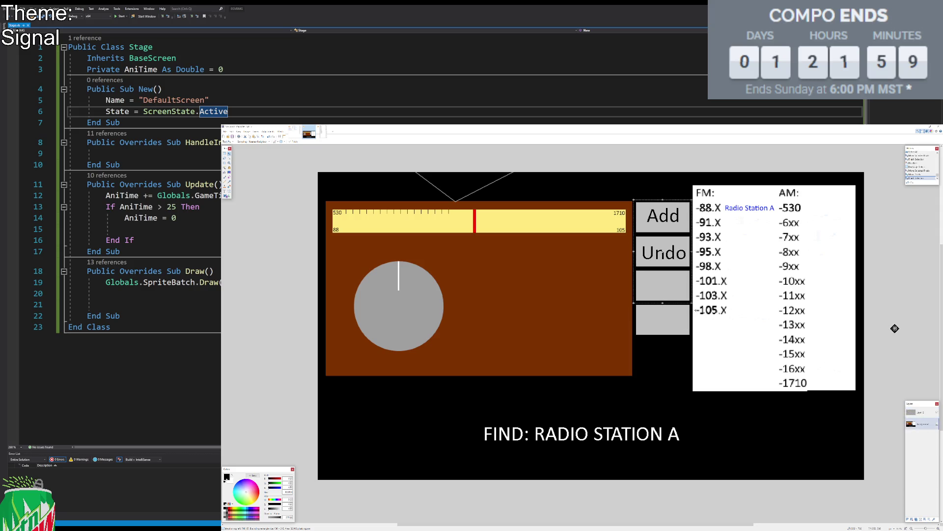
key(Down)
key(Down)
key(Down)
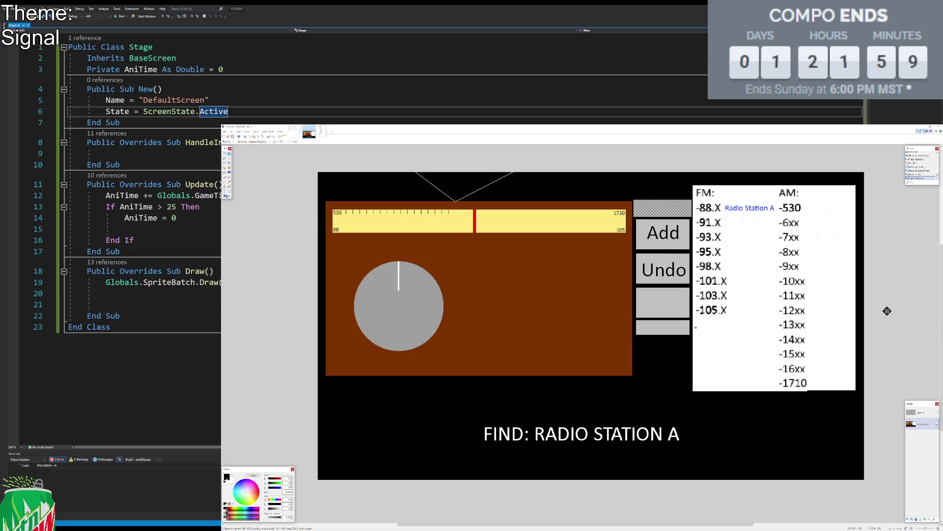
key(Down)
key(Down)
key(Down)
key(Down)
key(Down)
key(s)
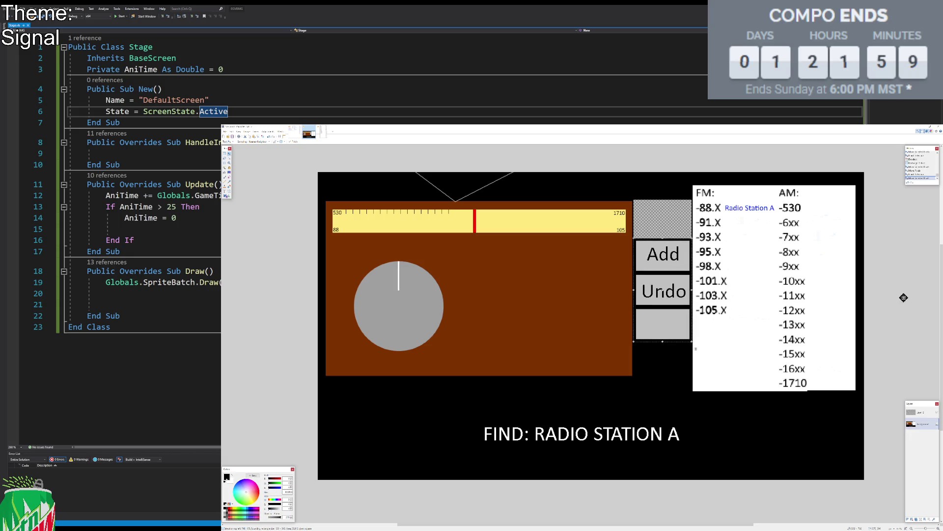
key(f)
click(661, 224)
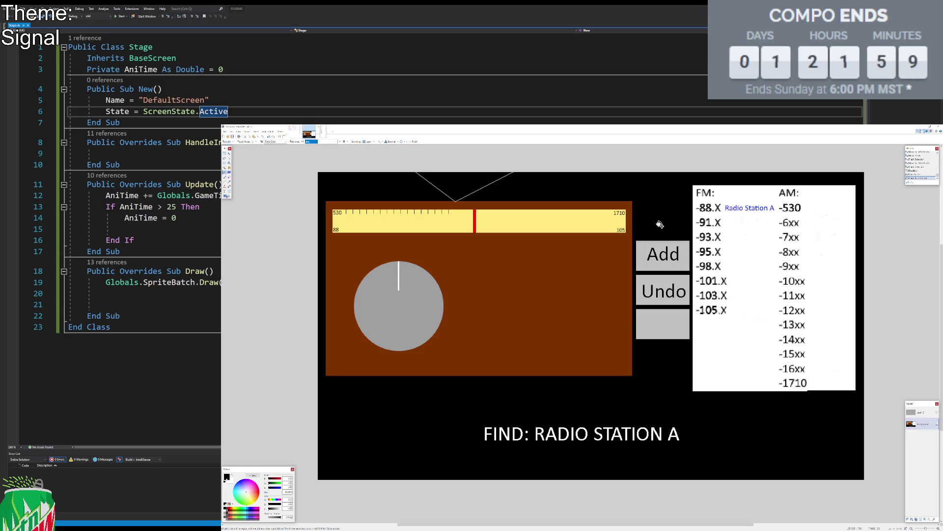
key(s)
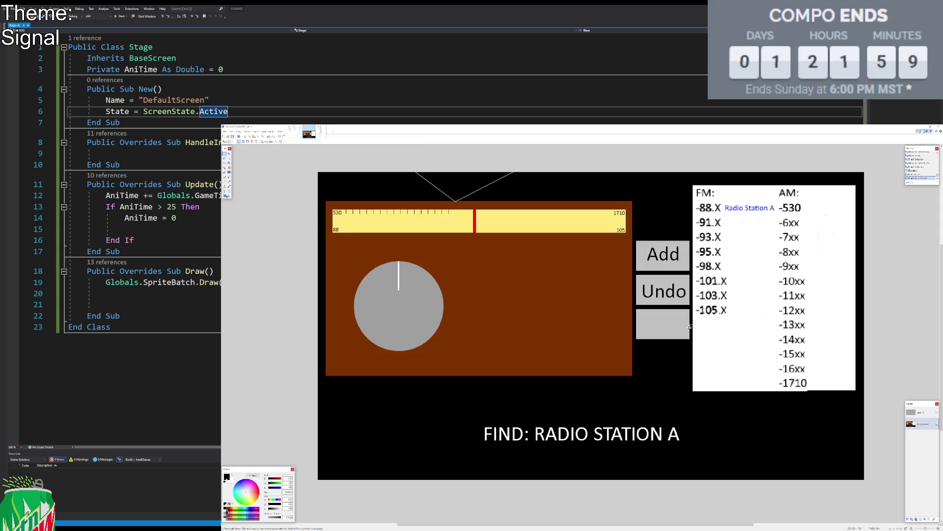
Step: Write a 'Done?' label centred on the blank third grey button
key(t)
click(647, 324)
text(Done?)
scroll(284, 141, up, 1)
scroll(284, 141, up, 2)
scroll(284, 141, up, 2)
scroll(284, 141, down, 1)
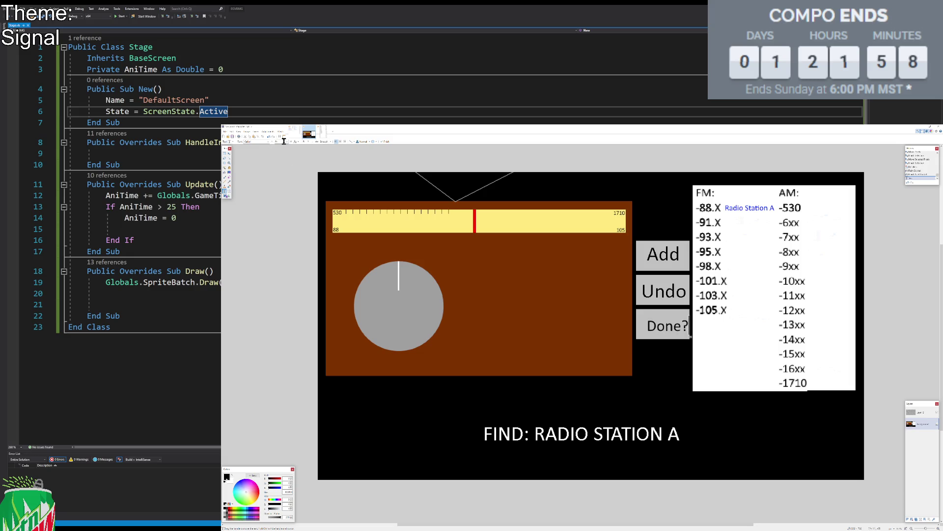
drag(689, 335, 684, 334)
scroll(283, 142, up, 1)
drag(698, 336, 691, 337)
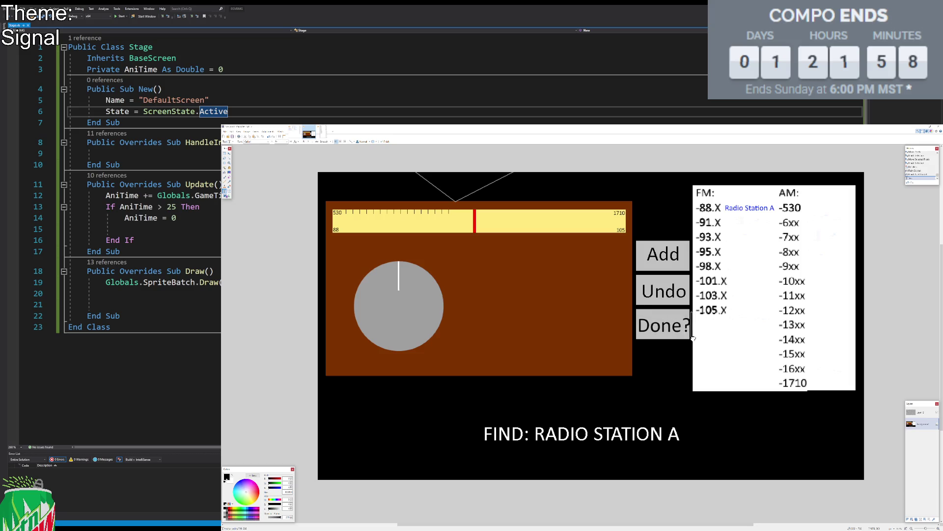
click(225, 153)
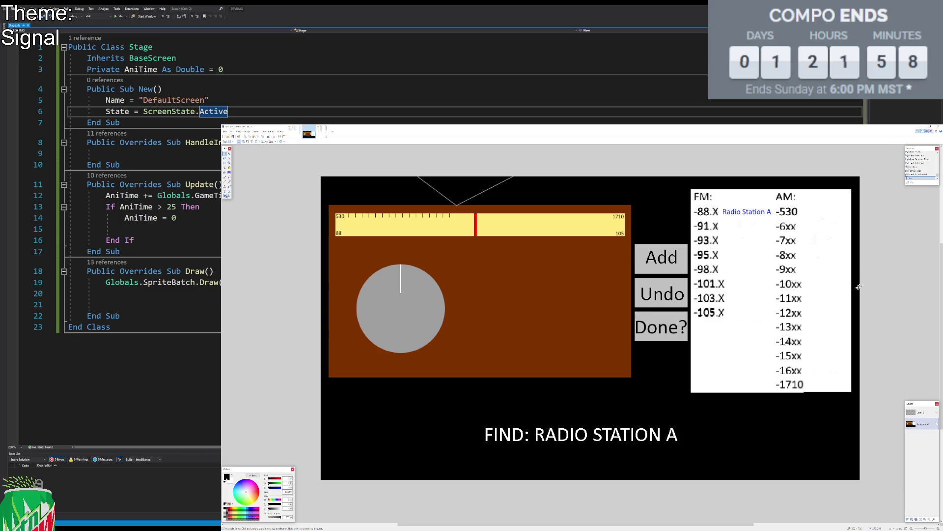
Step: Merge the dial layer Layer 2 down into the Background
key(ctrl+a)
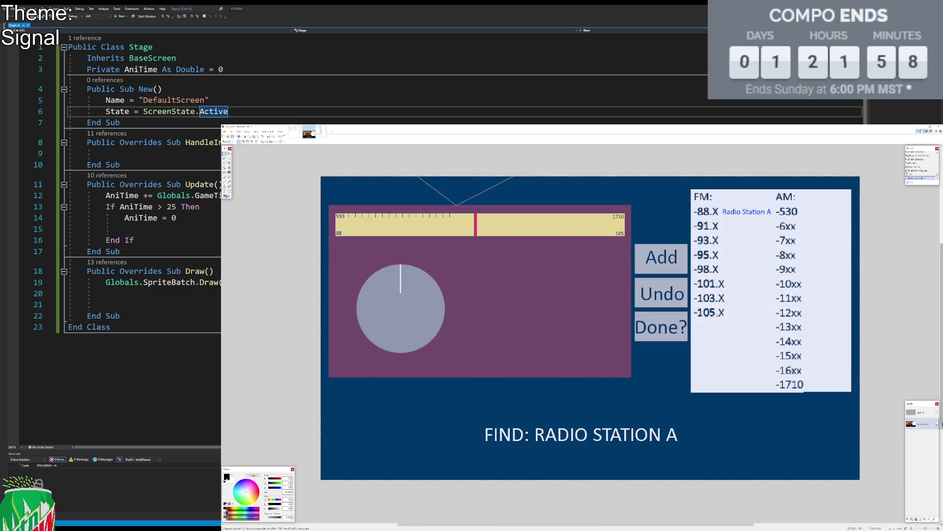
key(ctrl+d)
click(917, 412)
click(924, 520)
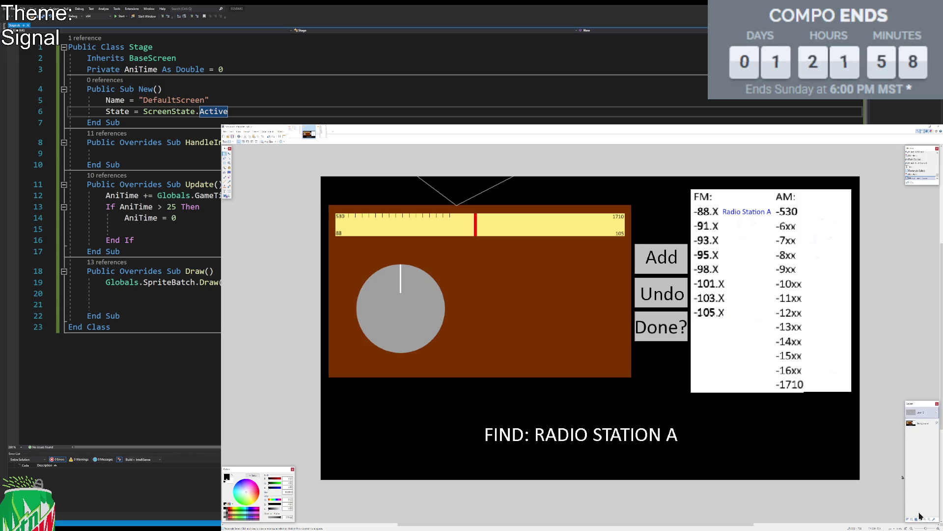
Step: Move the whole mockup down and stretch the top strip to cover the gap
key(ctrl+a)
key(m)
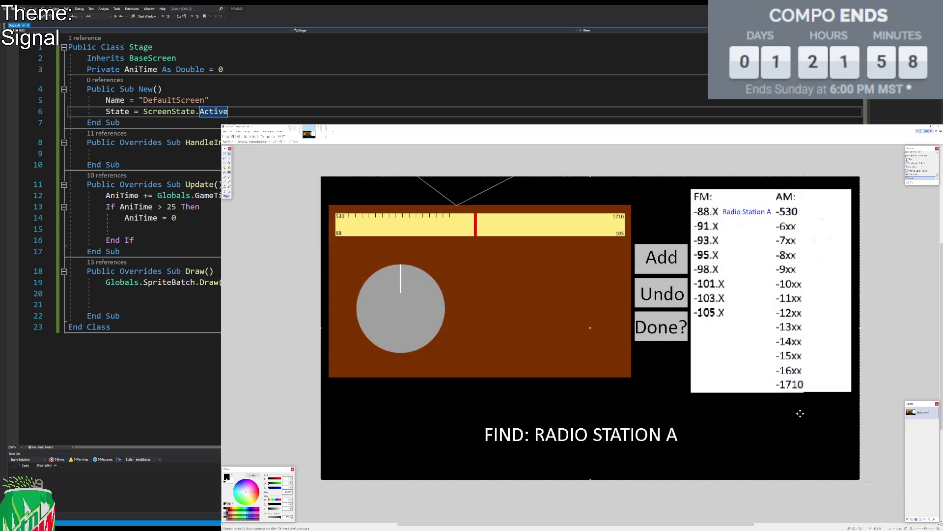
key(Down)
key(Down)
key(Down)
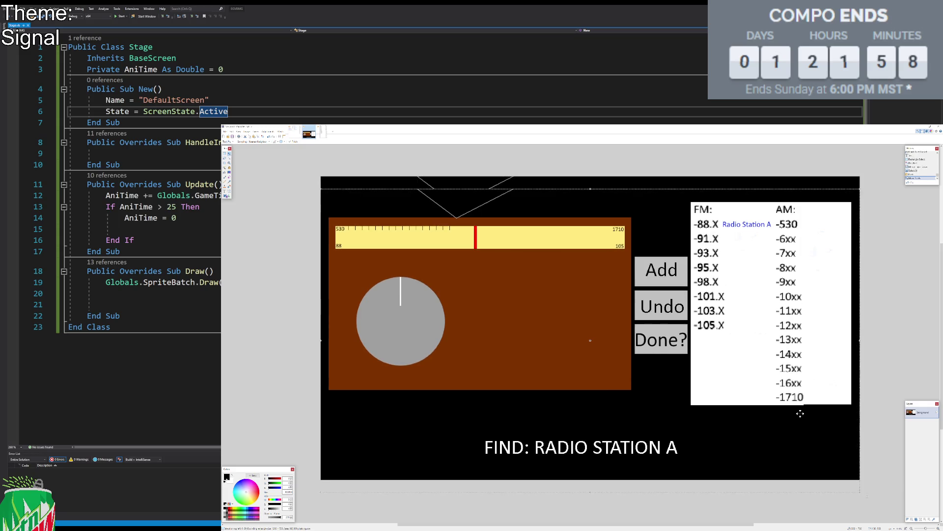
key(s)
mouse_move(338, 176)
mouse_down()
mouse_move(384, 187)
mouse_move(585, 185)
mouse_up()
key(m)
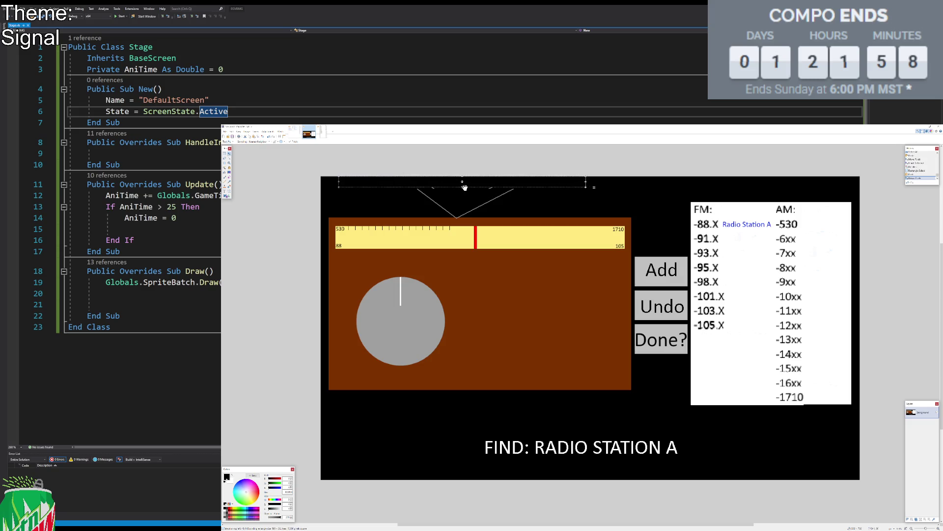
drag(462, 188, 462, 190)
key(ctrl+d)
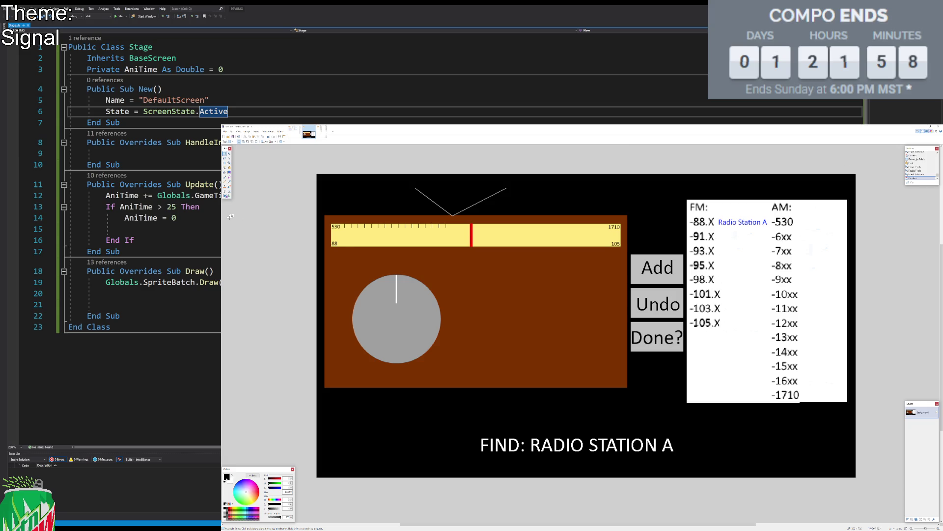
click(227, 196)
Step: Draw a dark grey rounded rectangle panel to the right of the dial
click(248, 142)
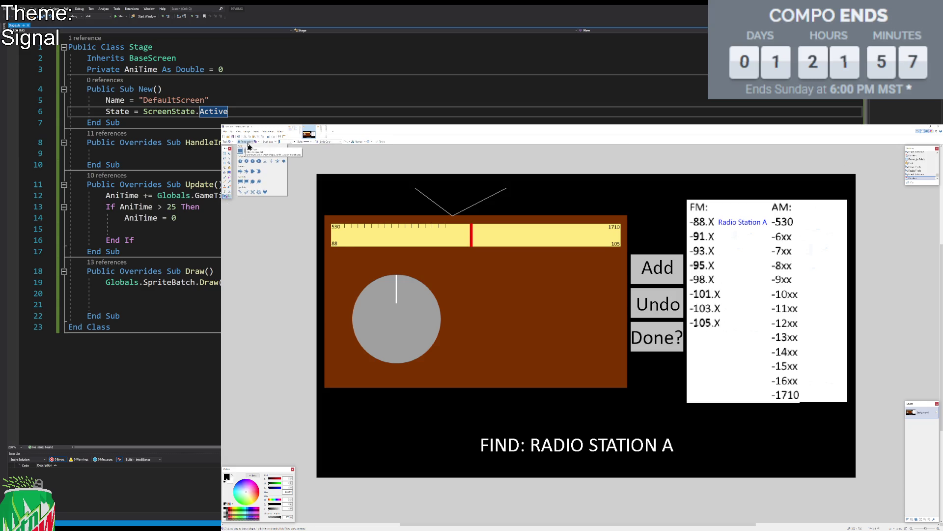
click(247, 151)
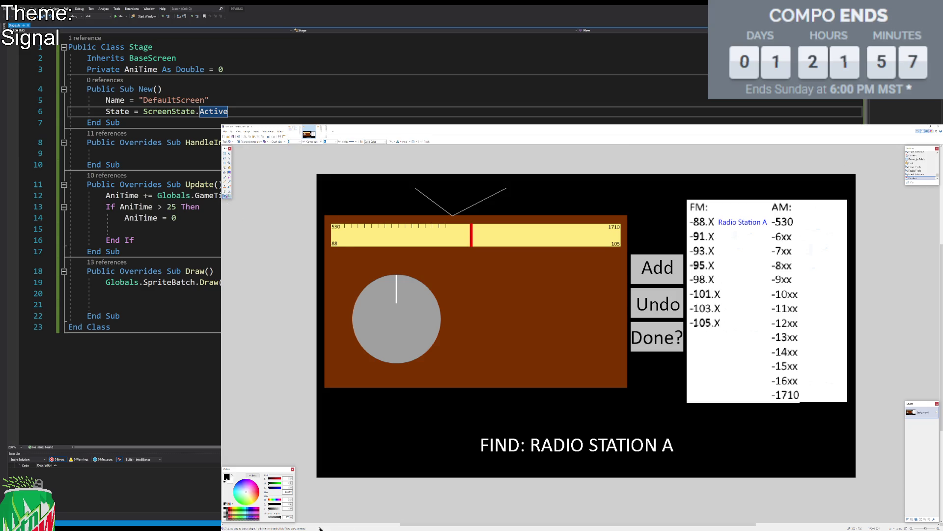
click(227, 513)
drag(469, 282, 613, 364)
click(225, 153)
Step: Try filling the grey panel with the Sphere fill pattern
click(224, 173)
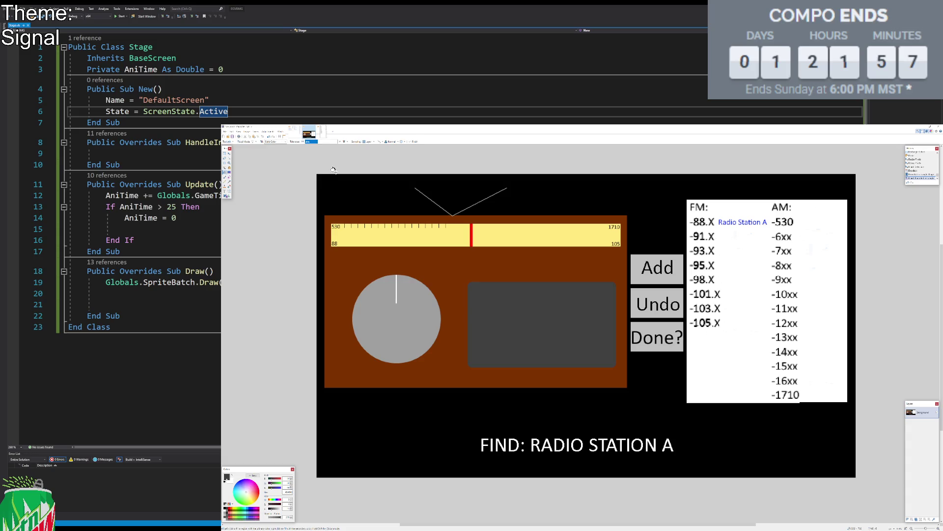
click(283, 141)
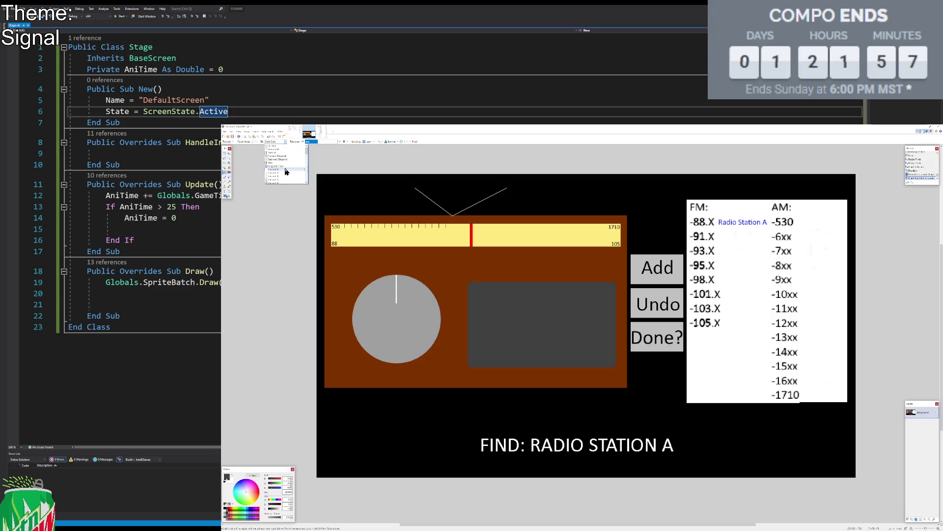
scroll(287, 171, down, 3)
scroll(285, 171, down, 3)
scroll(285, 171, down, 2)
scroll(285, 172, down, 2)
scroll(284, 172, down, 2)
scroll(283, 175, down, 2)
scroll(284, 173, down, 2)
scroll(290, 157, down, 2)
scroll(289, 157, down, 2)
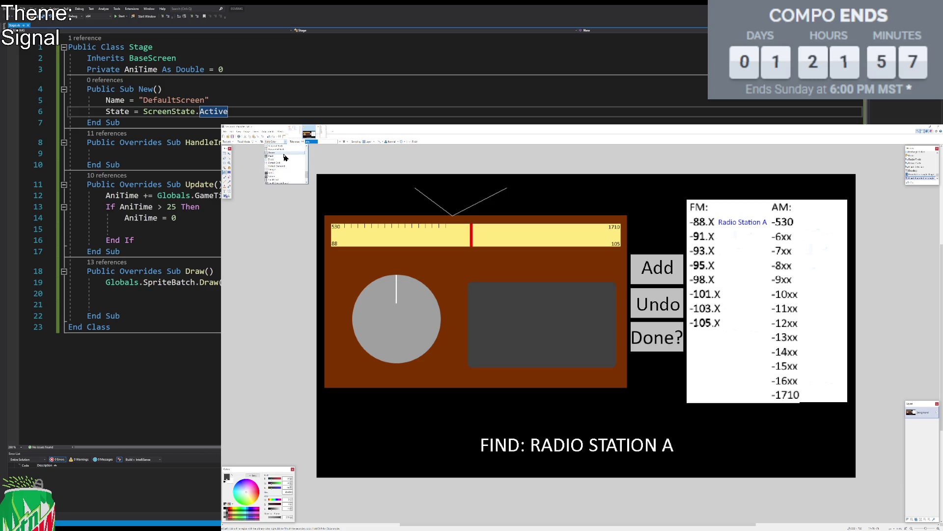
scroll(290, 172, down, 2)
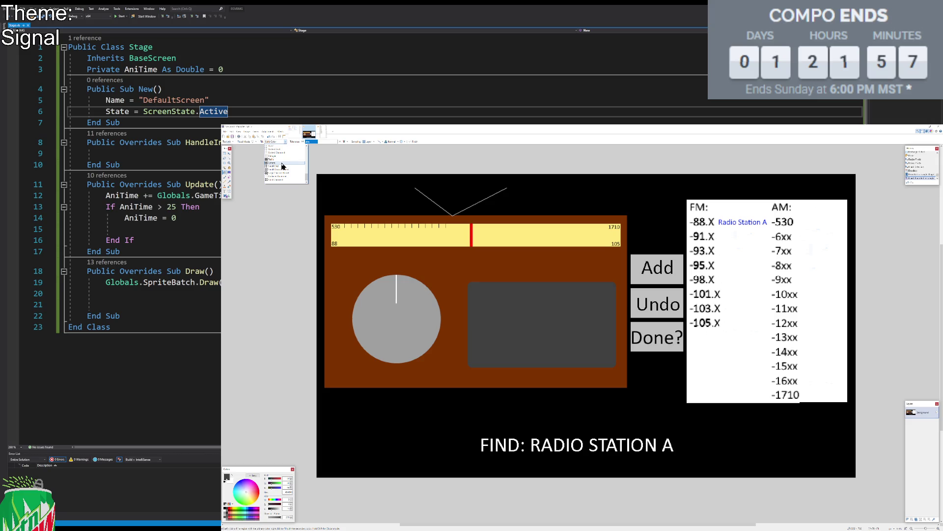
click(283, 167)
click(553, 321)
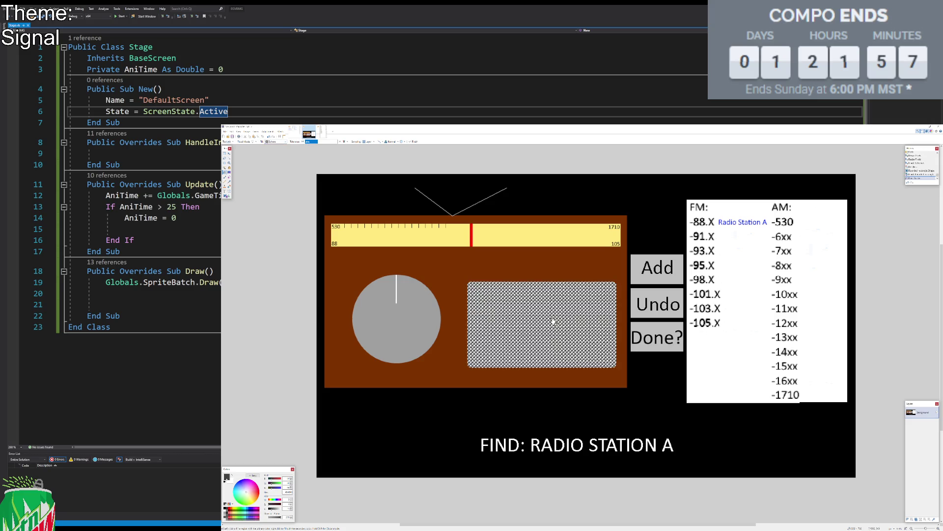
key(Return)
Step: Undo the Sphere fill, restoring the solid grey panel
click(224, 153)
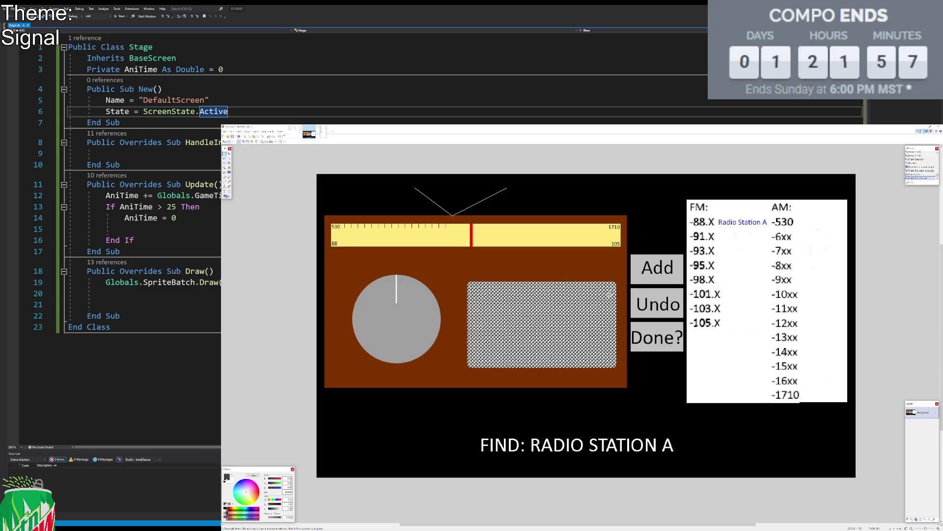
key(f)
key(BackSpace)
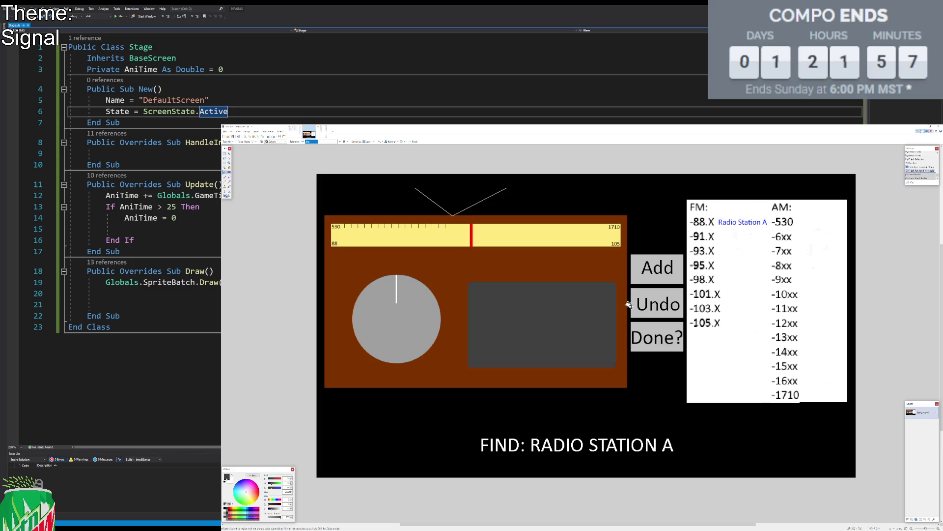
key(s)
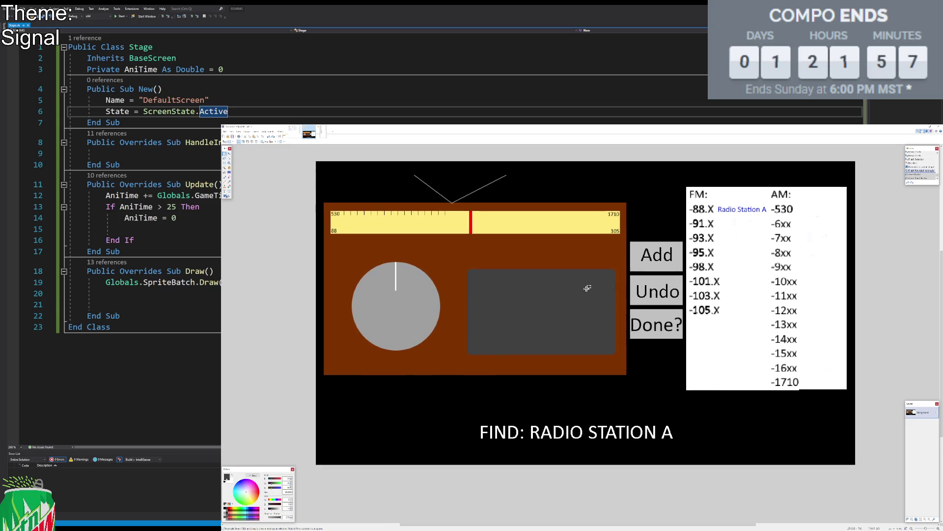
Step: Select the empty area below the -1710 AM station entry
scroll(574, 287, down, 1)
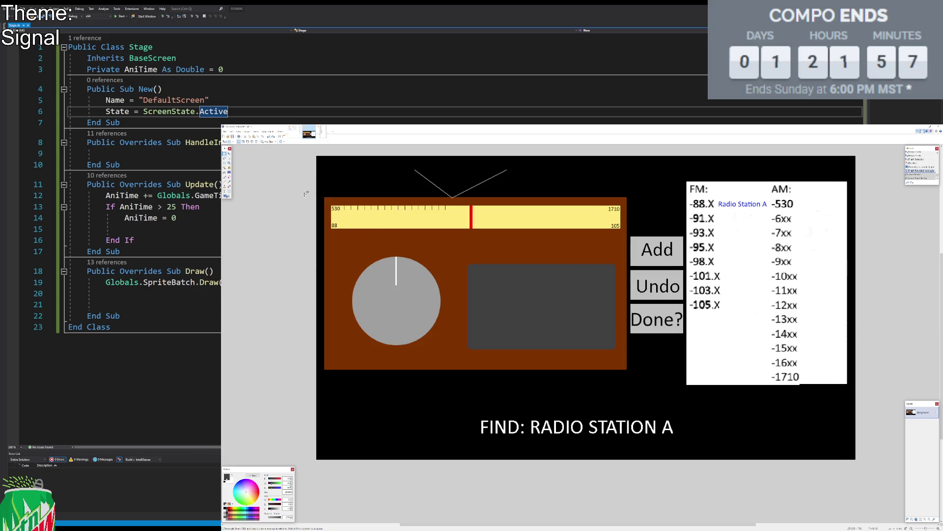
drag(514, 301, 536, 307)
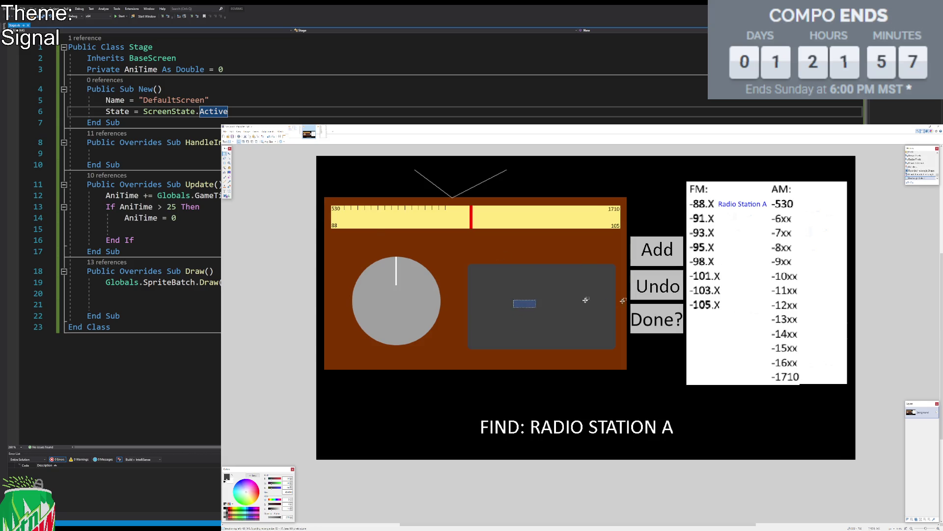
click(561, 277)
scroll(769, 295, up, 2)
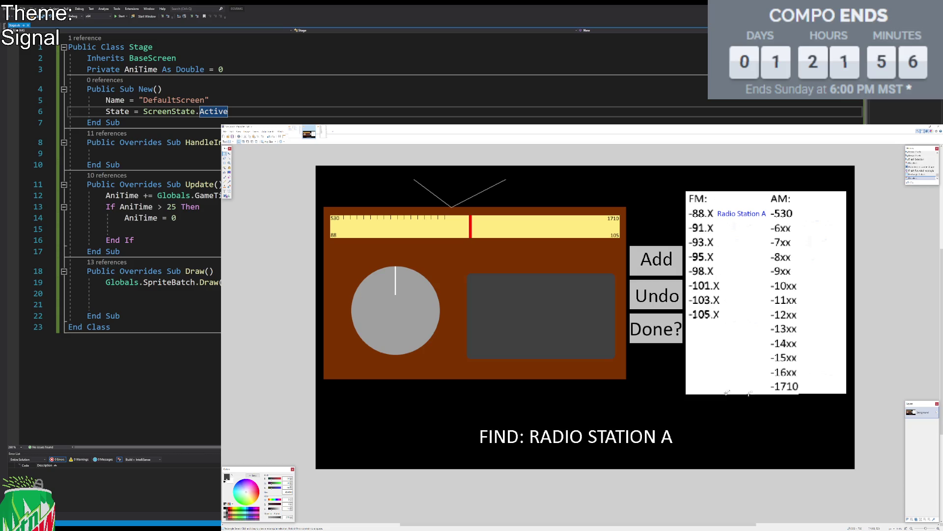
scroll(850, 404, up, 4)
scroll(796, 391, up, 1)
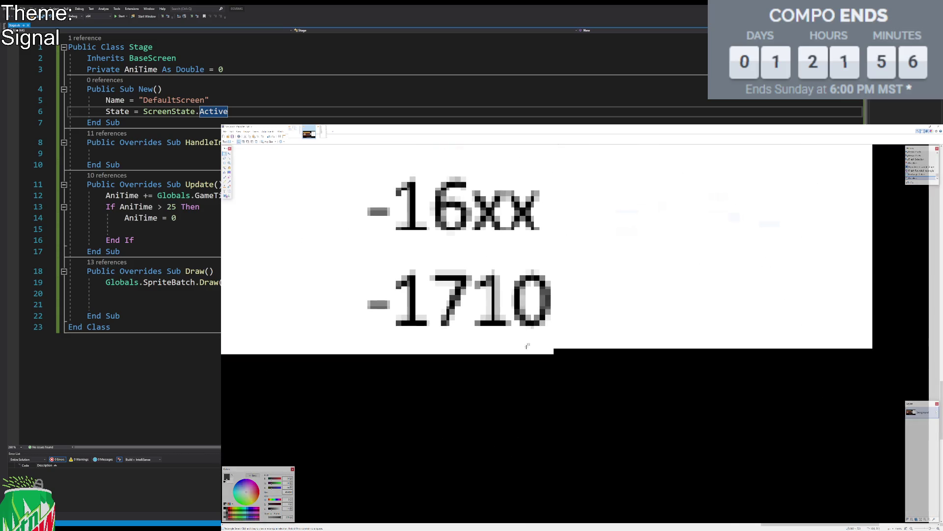
mouse_move(485, 331)
mouse_down()
mouse_move(555, 355)
mouse_move(872, 352)
mouse_up()
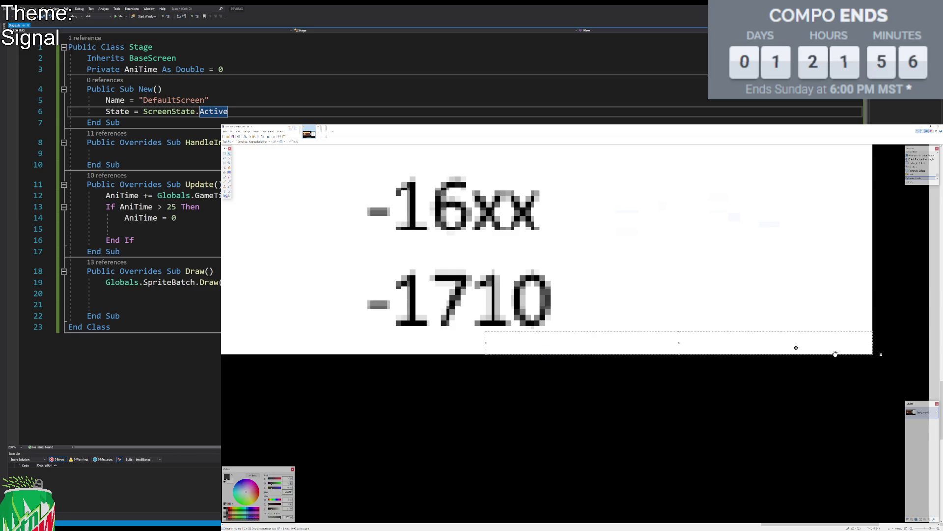
Step: Paste the radio mockup into the design notes image, keeping the notes canvas size
scroll(721, 336, down, 3)
scroll(720, 344, down, 3)
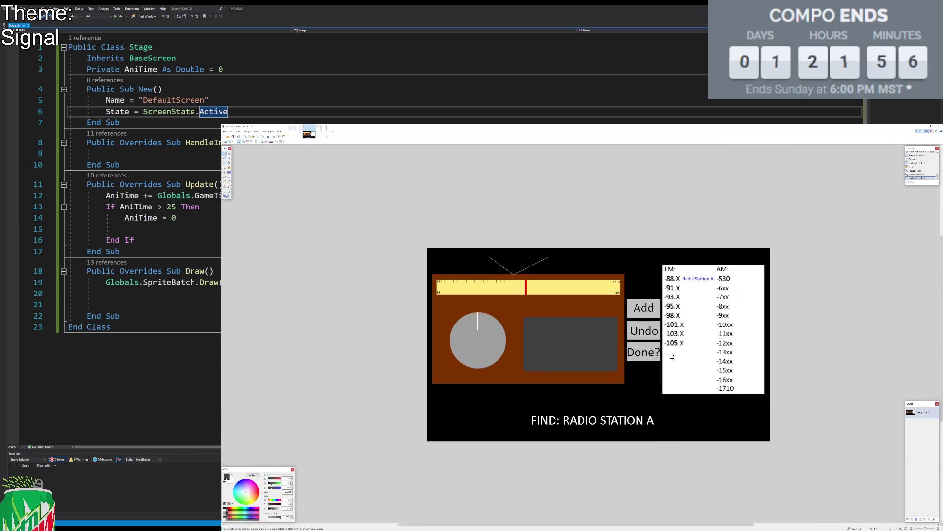
scroll(716, 356, up, 1)
scroll(717, 356, up, 1)
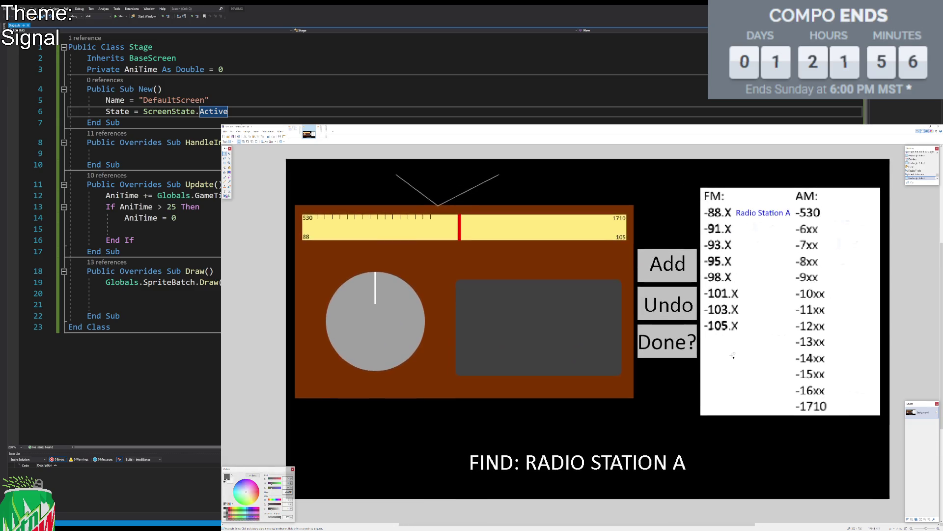
scroll(725, 356, down, 1)
key(ctrl+v)
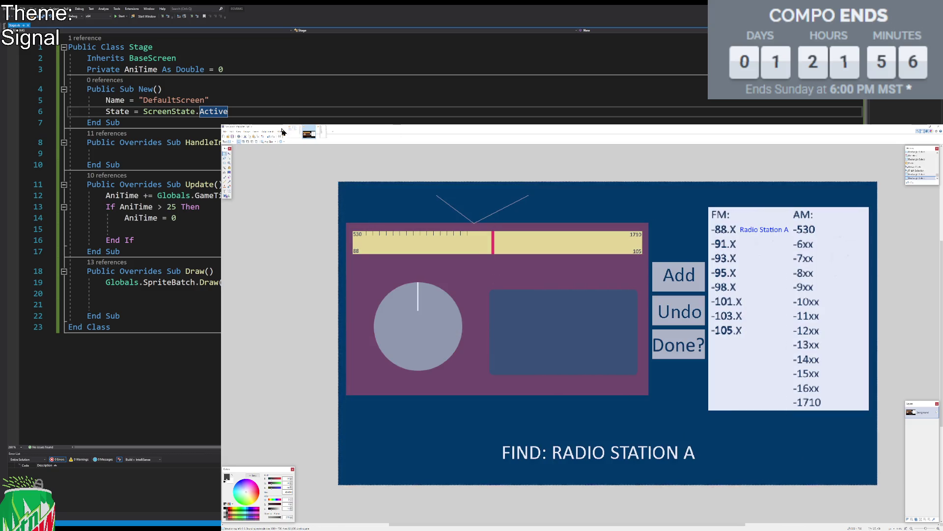
click(292, 134)
key(ctrl+v)
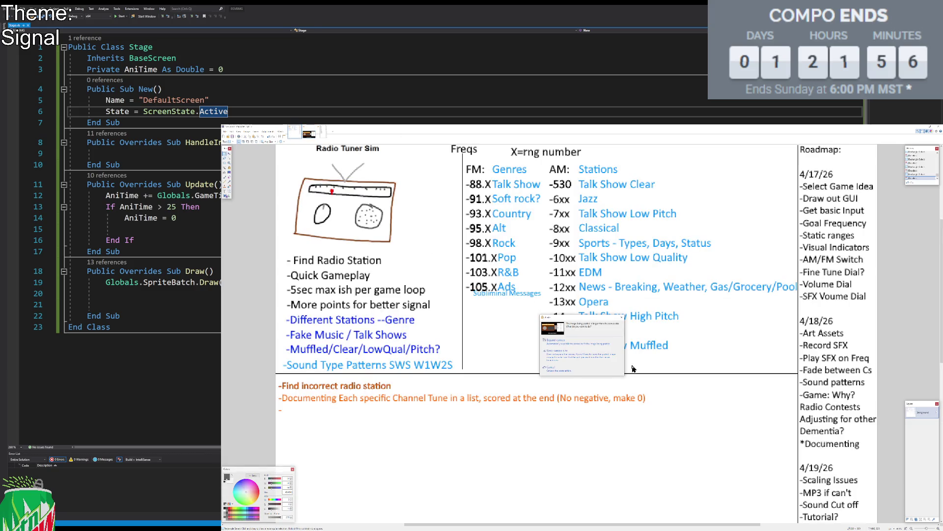
click(575, 356)
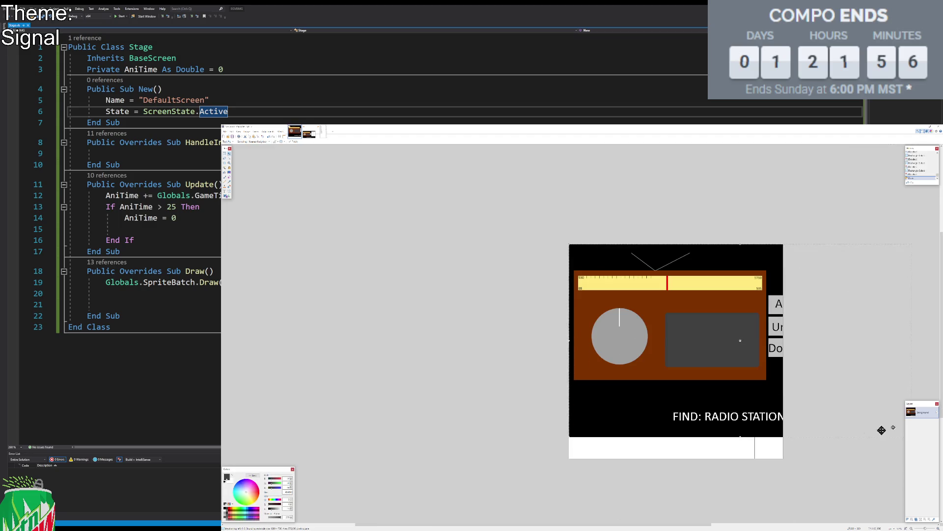
Step: Resize and position the pasted mockup top-left over the hand sketch
drag(841, 439, 580, 298)
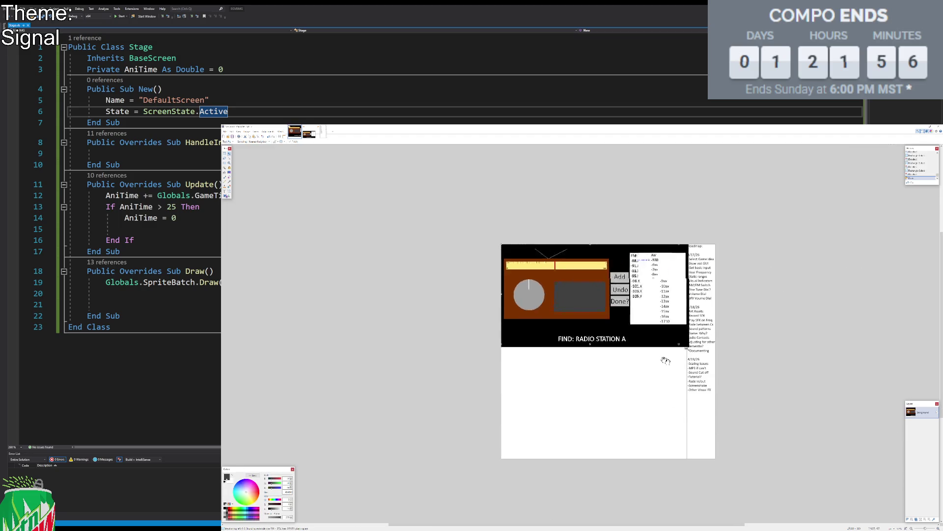
ctrl+scroll(538, 260, up, 3)
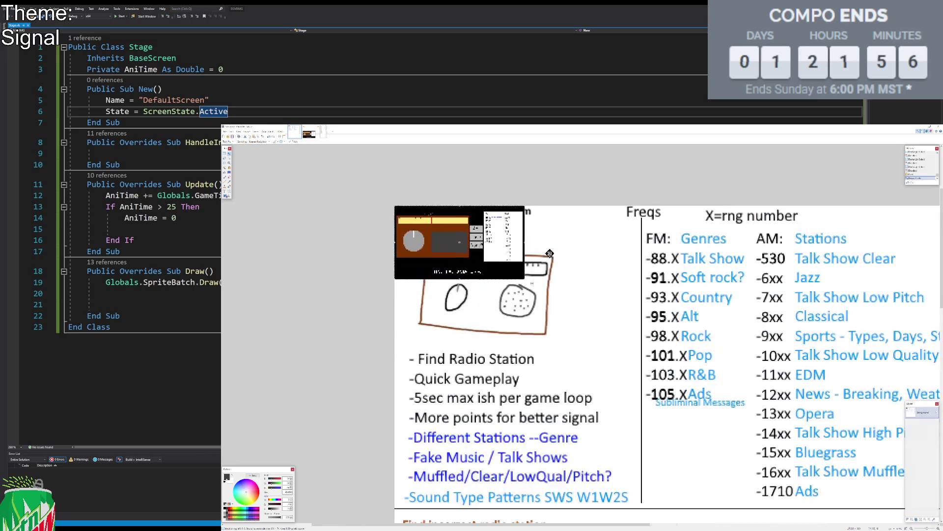
scroll(550, 242, down, 2)
scroll(551, 242, right, 3)
drag(466, 224, 506, 247)
drag(471, 214, 477, 226)
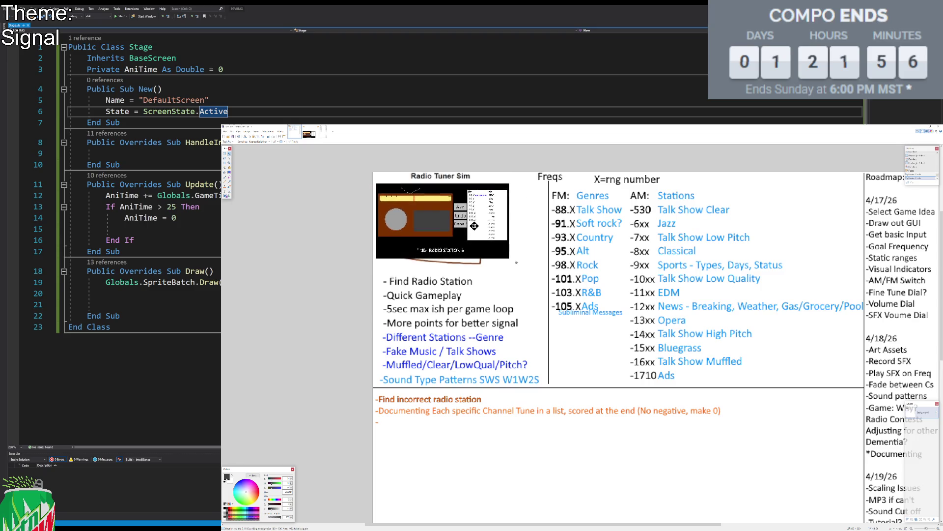
mouse_move(512, 259)
mouse_down()
mouse_move(539, 271)
mouse_move(514, 253)
mouse_up()
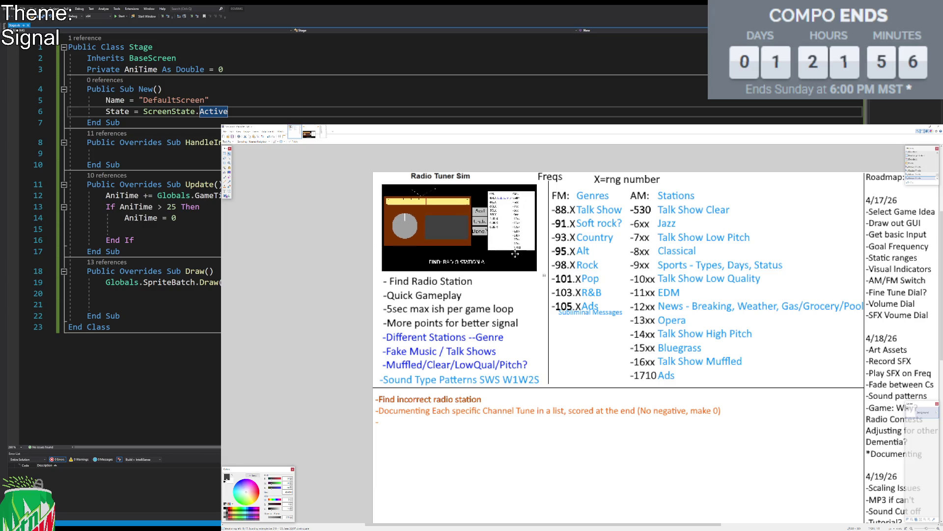
scroll(581, 240, right, 3)
scroll(580, 241, down, 1)
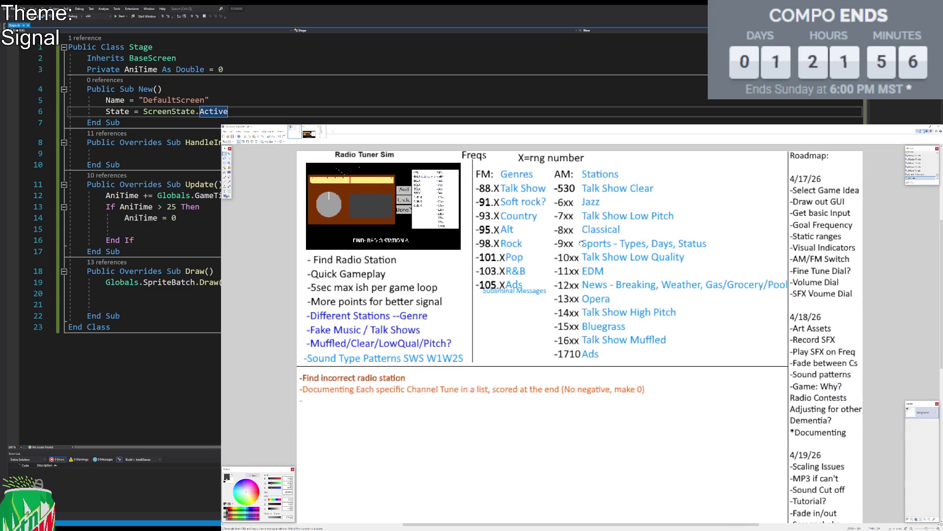
click(226, 178)
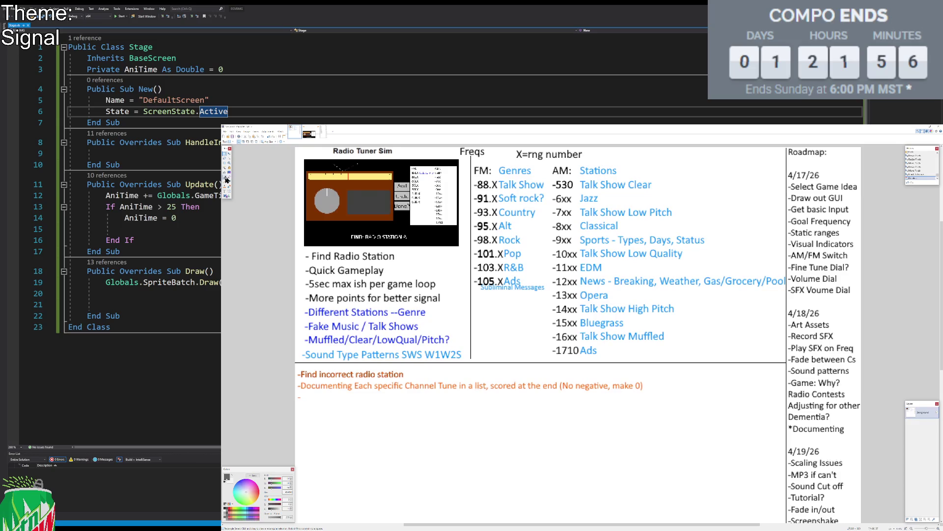
Step: Draw a thin solid red strike-through line across 'Select Game Idea'
click(230, 511)
click(232, 189)
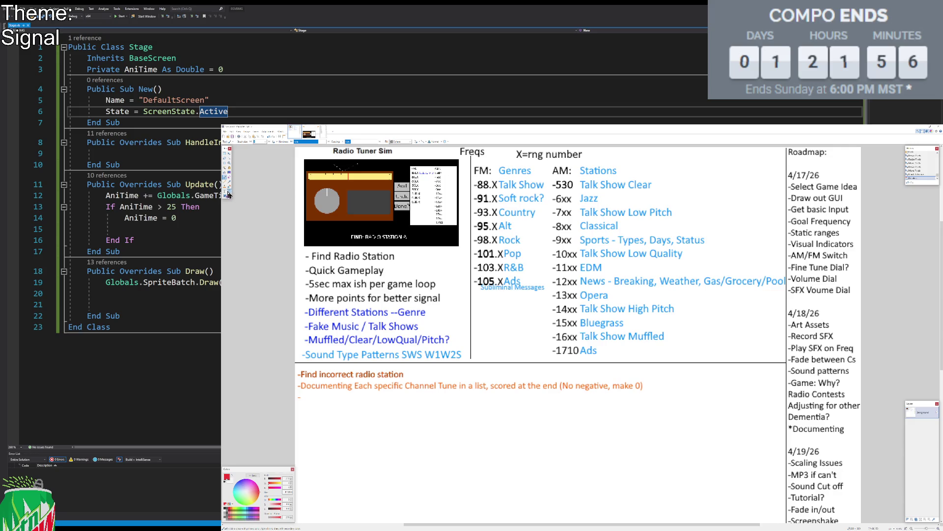
click(281, 141)
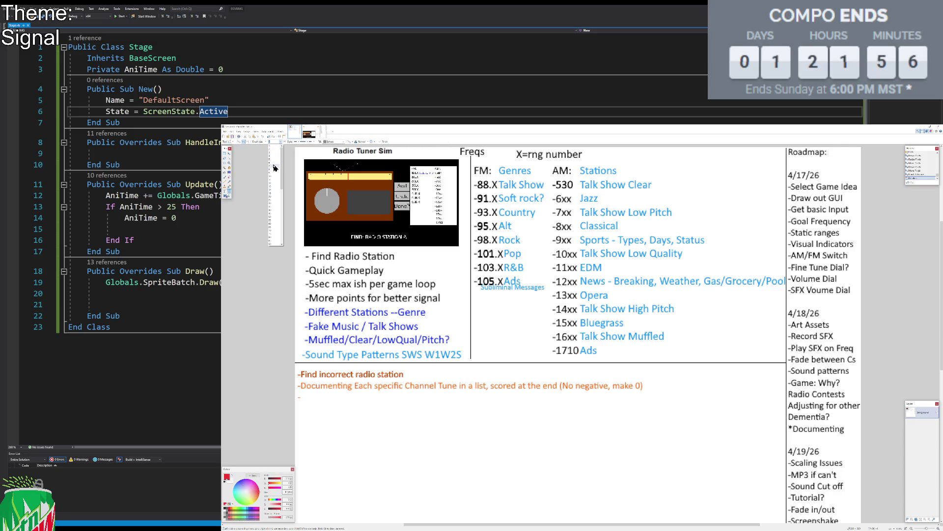
click(275, 171)
drag(788, 187, 862, 187)
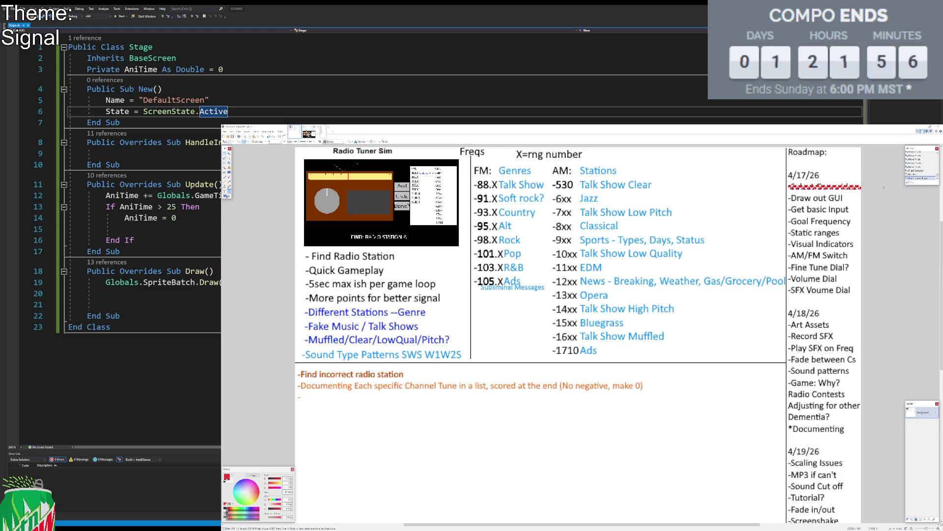
click(341, 143)
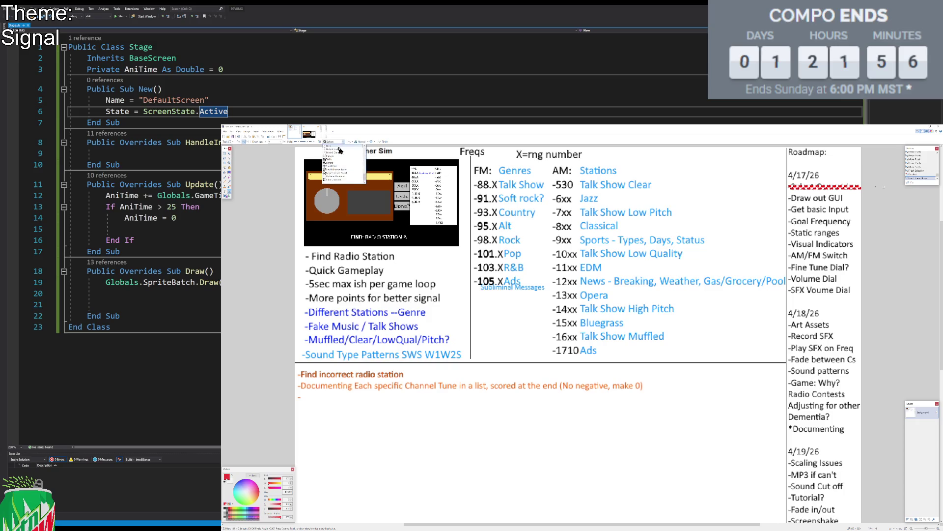
click(336, 147)
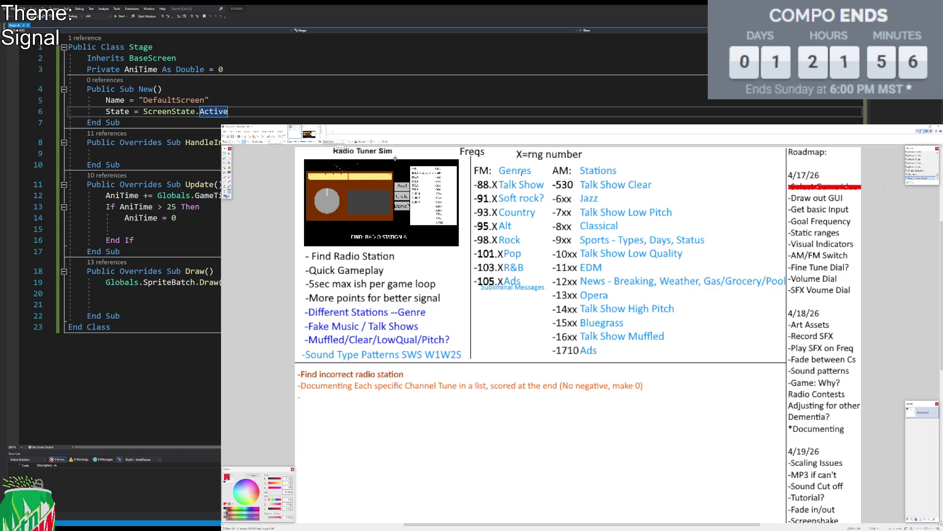
key(Return)
Step: Strike through 'Draw out GUI', 'Radio Contests', 'Adjusting for other Dementia?' and 'Game: Why?' in red
scroll(265, 144, down, 3)
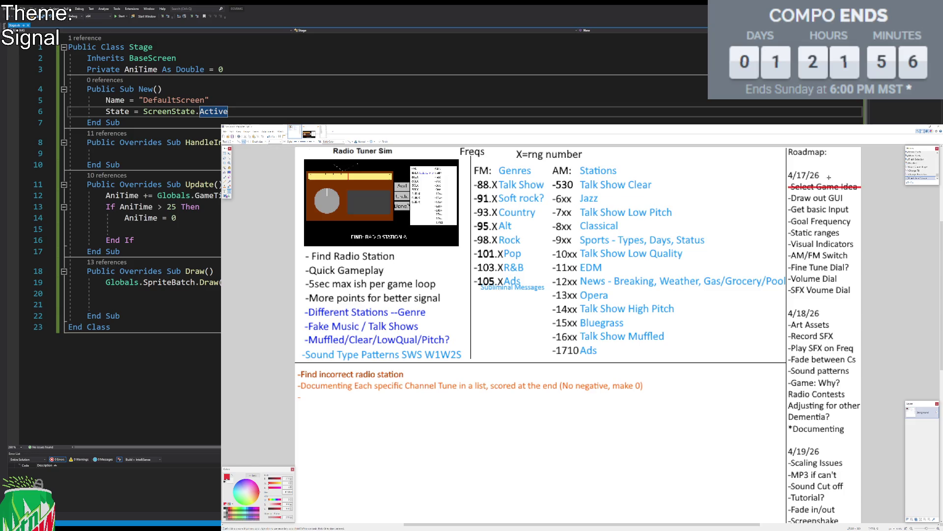
drag(787, 197, 861, 198)
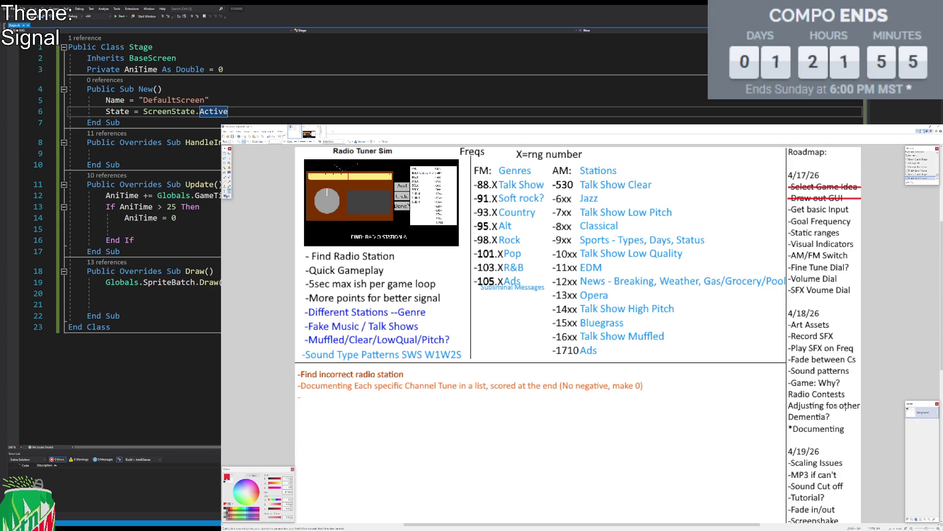
drag(787, 394, 862, 394)
drag(788, 405, 862, 406)
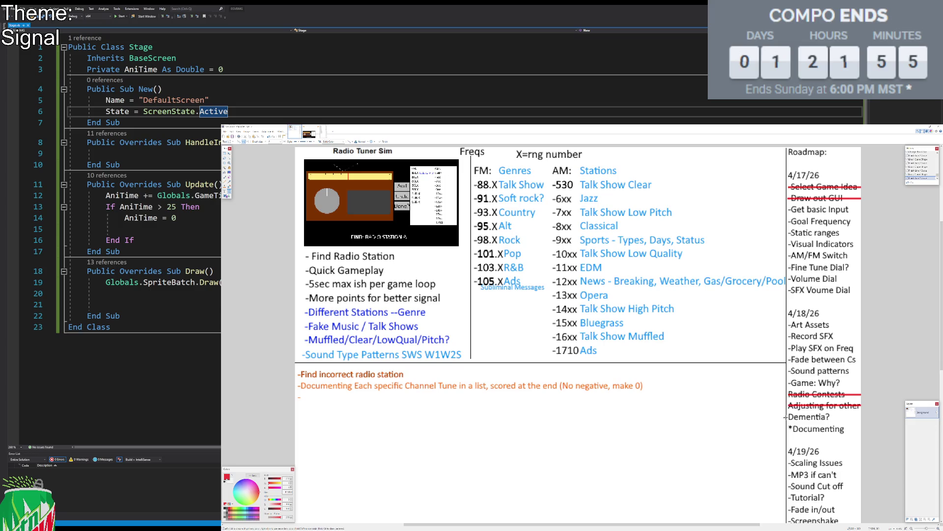
drag(787, 416, 841, 416)
drag(788, 383, 865, 384)
scroll(832, 336, down, 2)
scroll(835, 339, up, 2)
scroll(839, 342, down, 2)
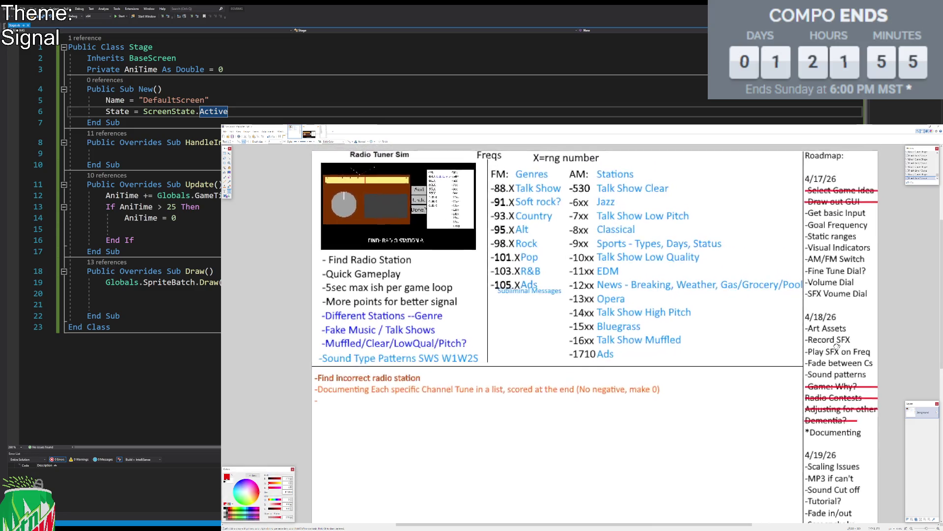
scroll(830, 340, up, 2)
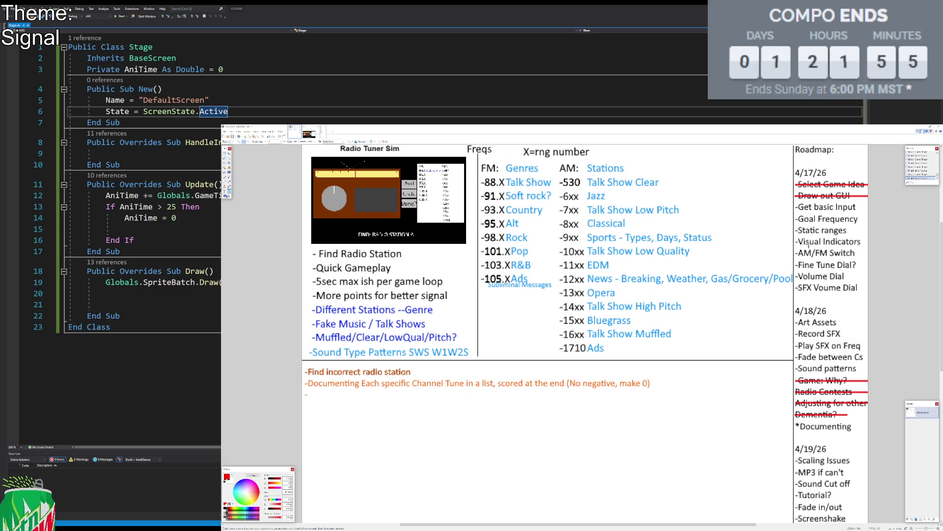
click(224, 153)
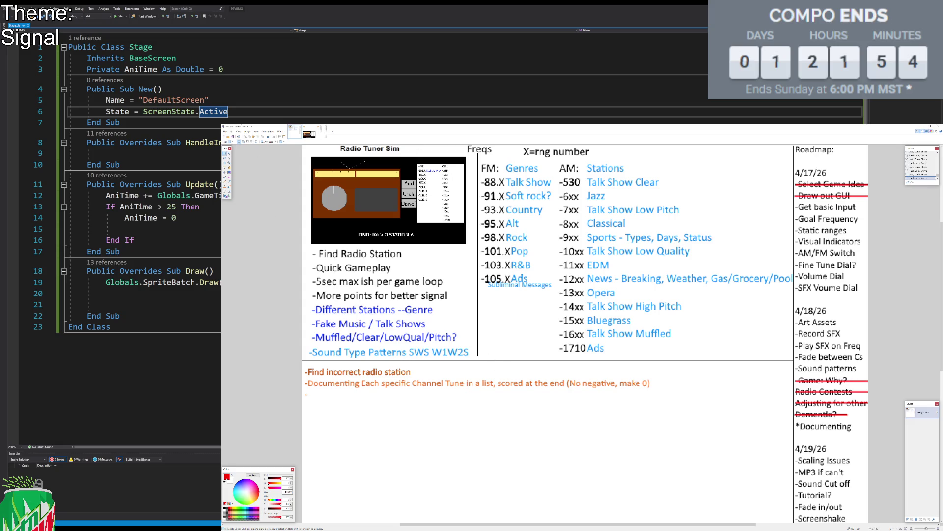
click(229, 192)
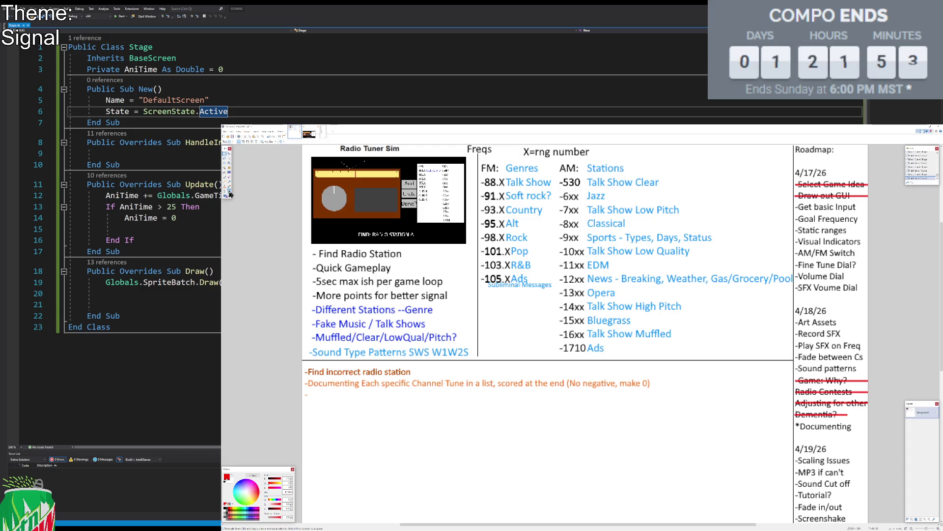
Step: Draw a black vertical divider line down the lower notes area
click(224, 510)
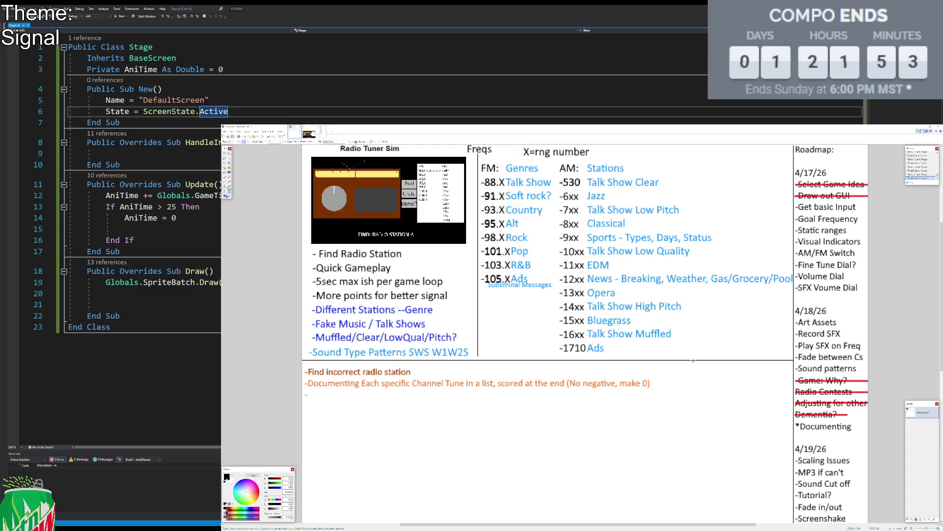
drag(694, 360, 703, 483)
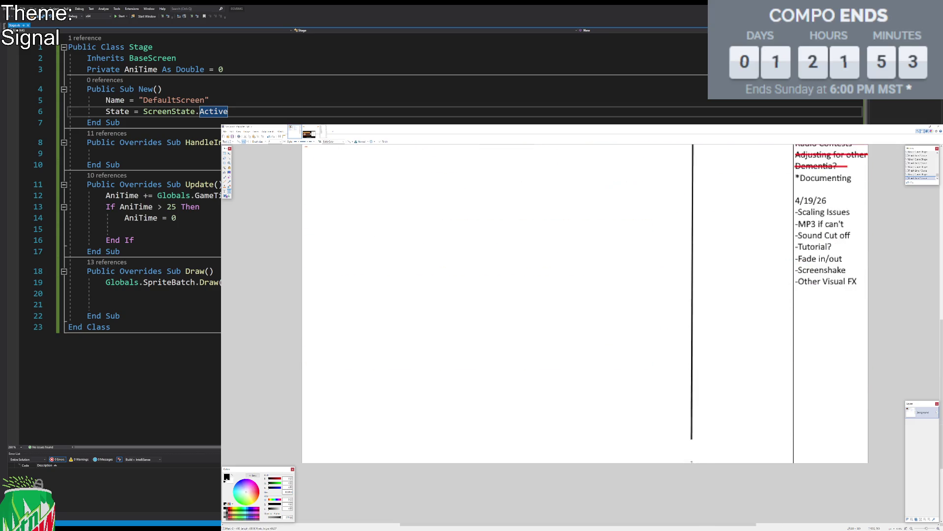
scroll(292, 155, up, 5)
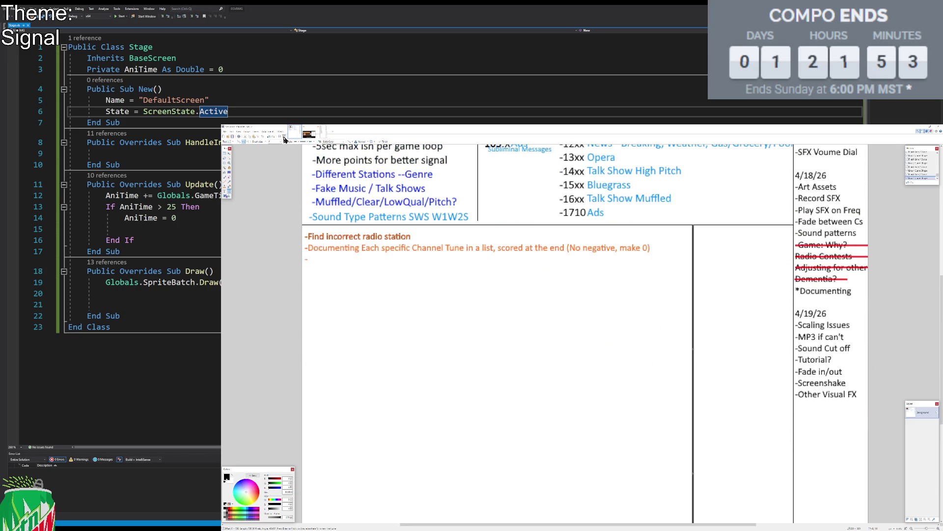
scroll(591, 250, up, 2)
scroll(614, 253, up, 2)
scroll(647, 259, up, 2)
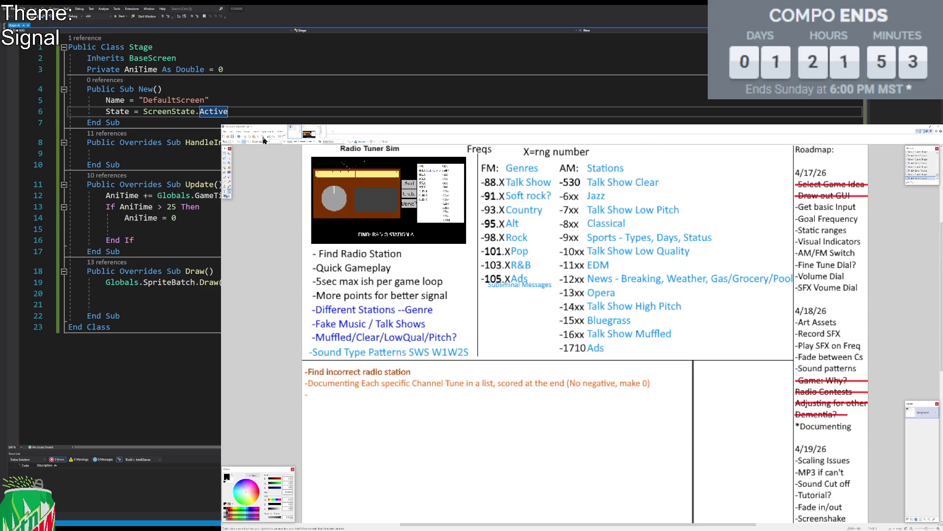
Step: Add a small 'LD Goals' heading beside the new divider
click(228, 193)
click(698, 392)
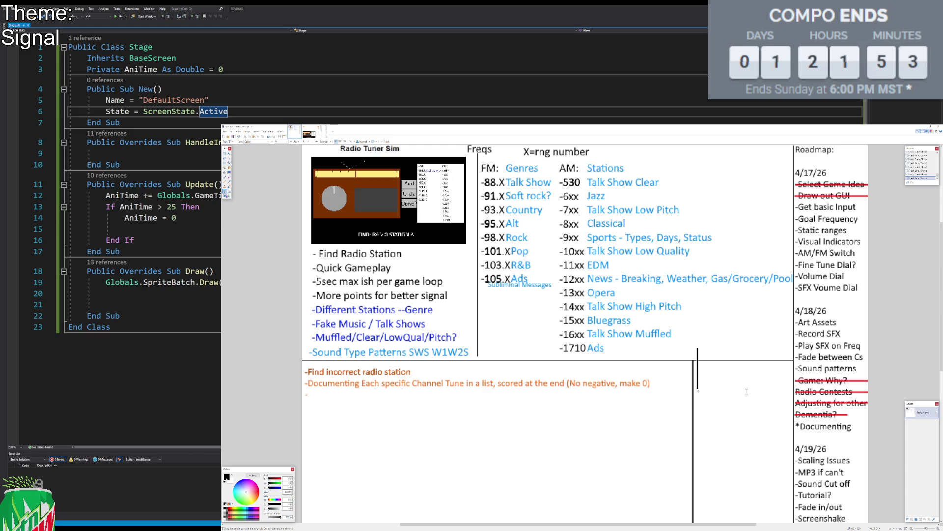
text(LD Go)
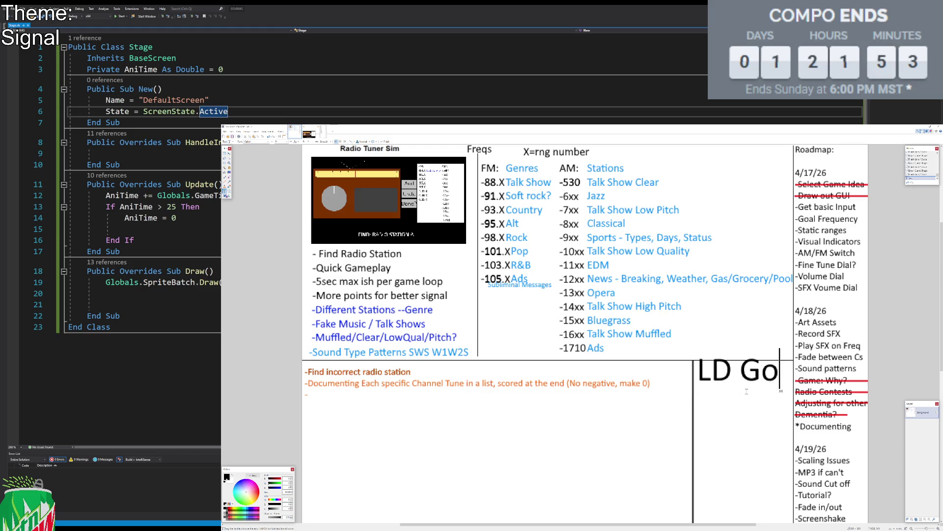
text(als)
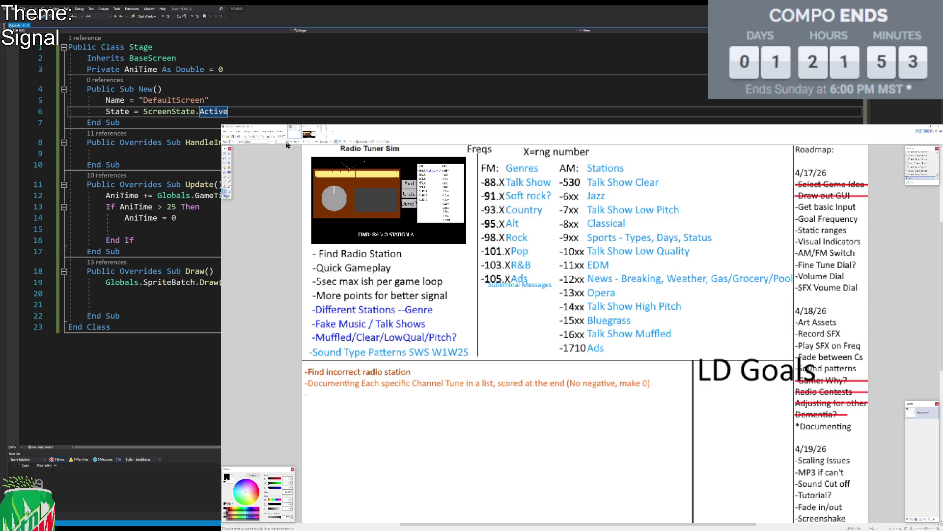
click(285, 142)
click(283, 157)
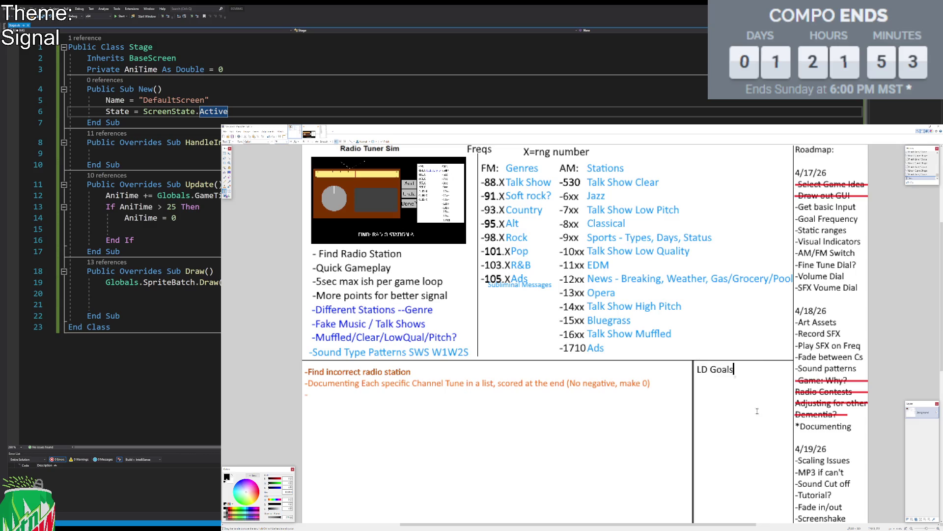
Step: Add a colon and list '-Make a game based on the theme', 'Complete it' and '-Utilize something new -'
text(:)
key(Return)
text(-)
text(Make a game)
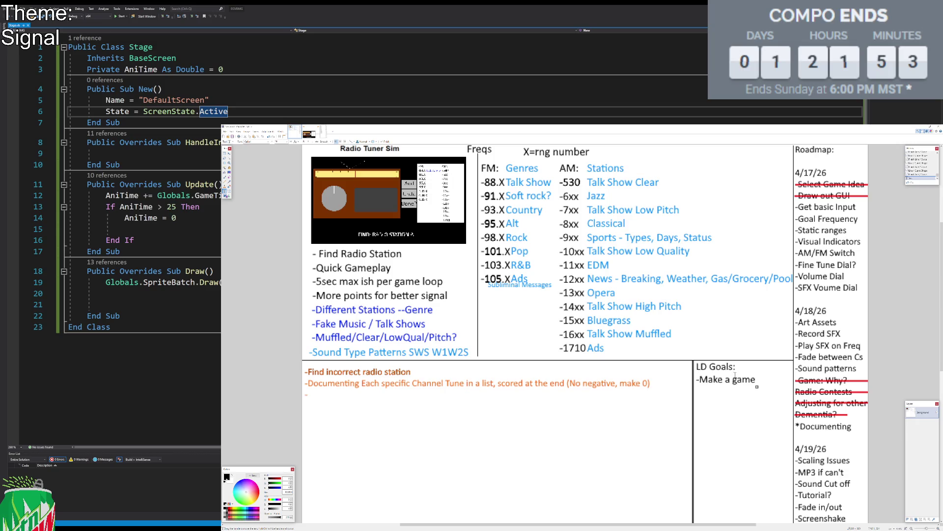
text( based)
key(Return)
text(on the theme)
key(Return)
text(Make )
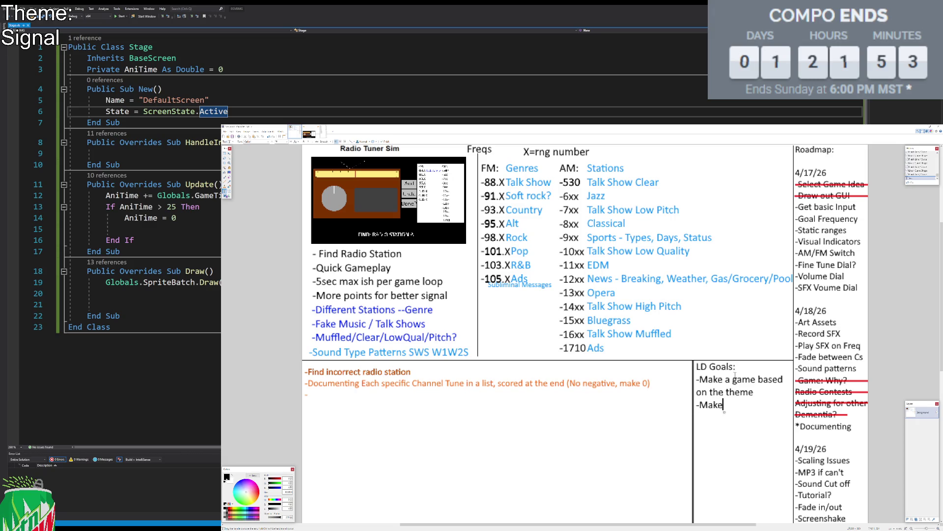
text(a completed)
text( game)
key(BackSpace)
key(BackSpace)
key(BackSpace)
key(BackSpace)
key(BackSpace)
key(BackSpace)
key(BackSpace)
key(BackSpace)
key(BackSpace)
key(BackSpace)
text(Complete it)
key(Return)
text(-)
text(Utilize something new -)
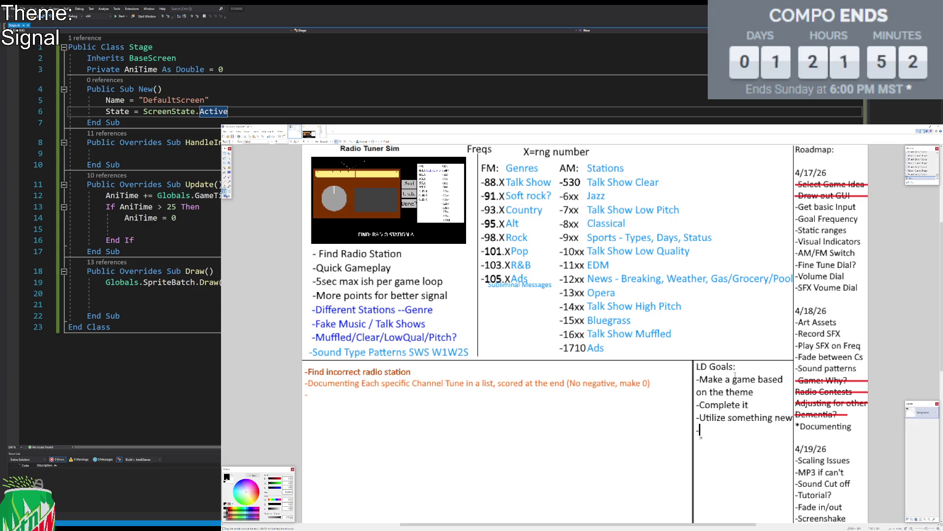
Step: Add the goals 'Minimal GUI', 'Good Sound Design', 'Use Effects' and '-Minigame-like', then finish the text
text(Minimal GUI)
key(Return)
text(Good Sound Design)
key(Return)
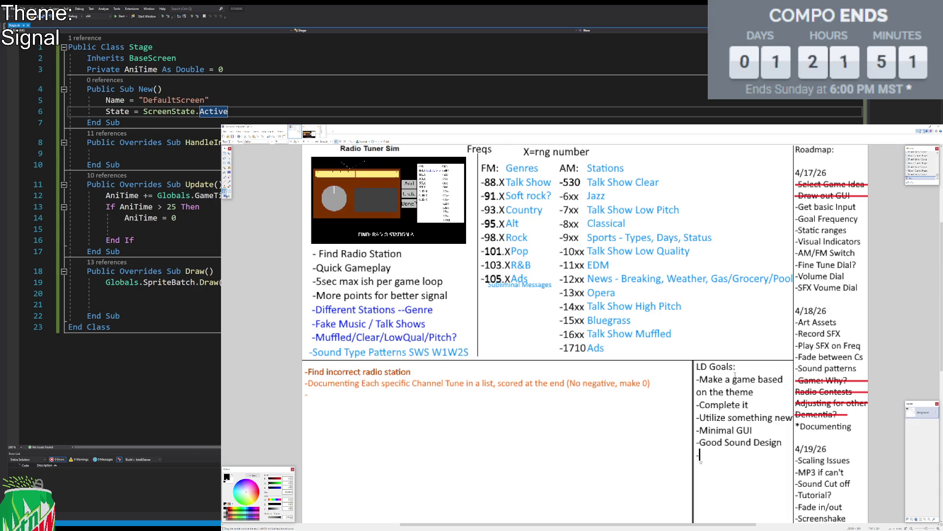
text(Use)
text( s)
key(BackSpace)
text(Effects)
key(Return)
text(-)
text(Minigame-like)
key(Return)
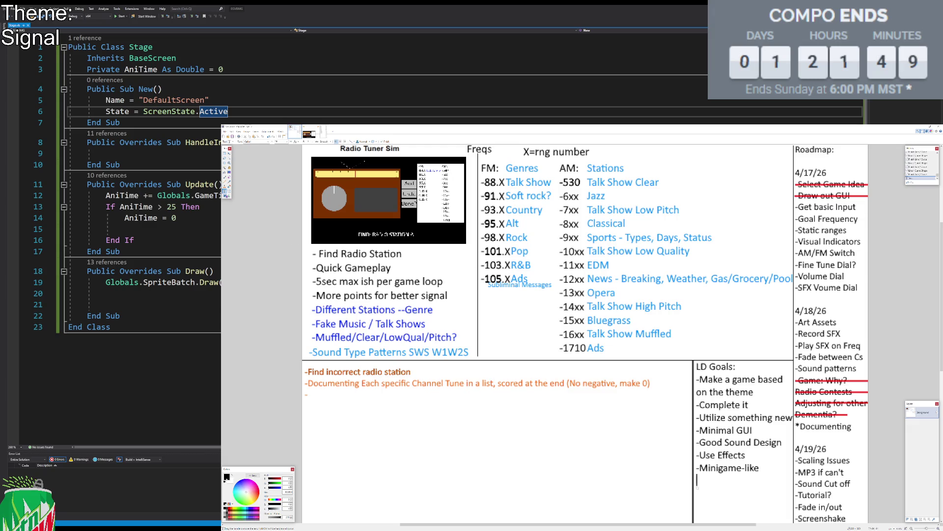
click(227, 193)
Step: Type a purple two-line note 'Challenge:' / 'Speech Synthesizer' below the LD Goals list
click(255, 512)
click(704, 484)
text(Challenge:)
key(Return)
text(Speech SYnt hesi)
key(BackSpace)
key(BackSpace)
key(BackSpace)
key(BackSpace)
key(BackSpace)
key(BackSpace)
text(ynthesizer)
Step: Center-align the note, shift it under LD Goals, and commit it
key(Up)
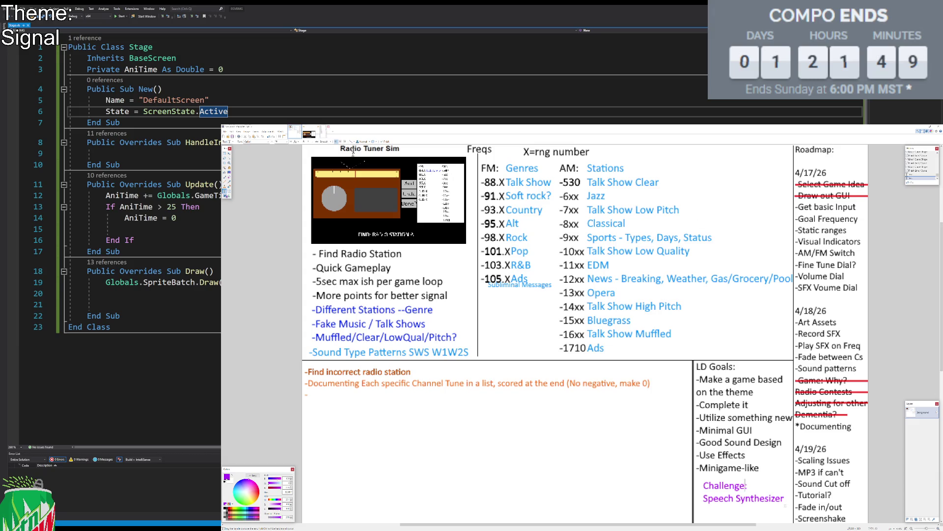
key(ctrl+e)
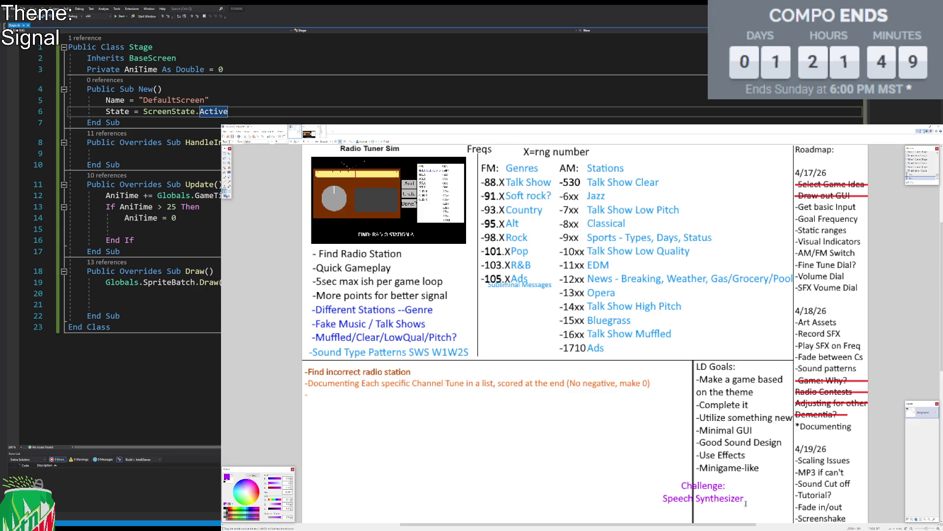
drag(773, 499, 782, 507)
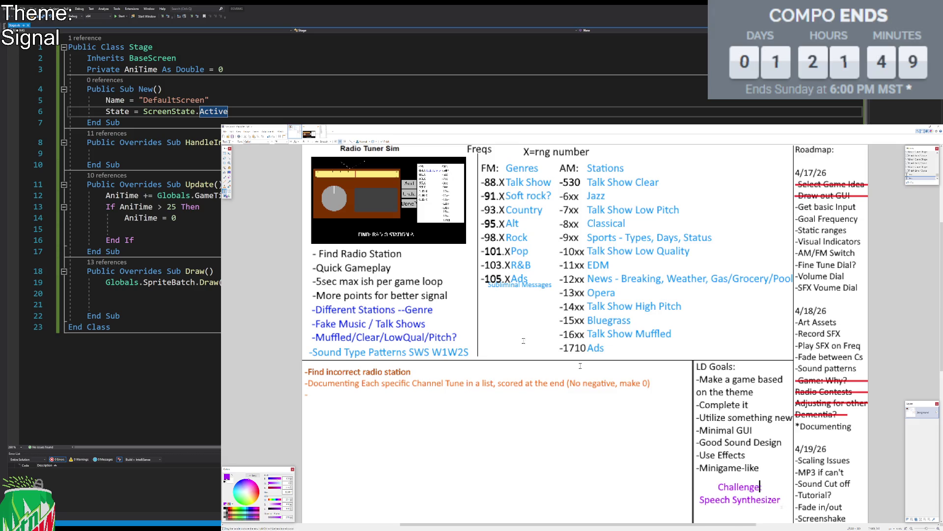
click(224, 154)
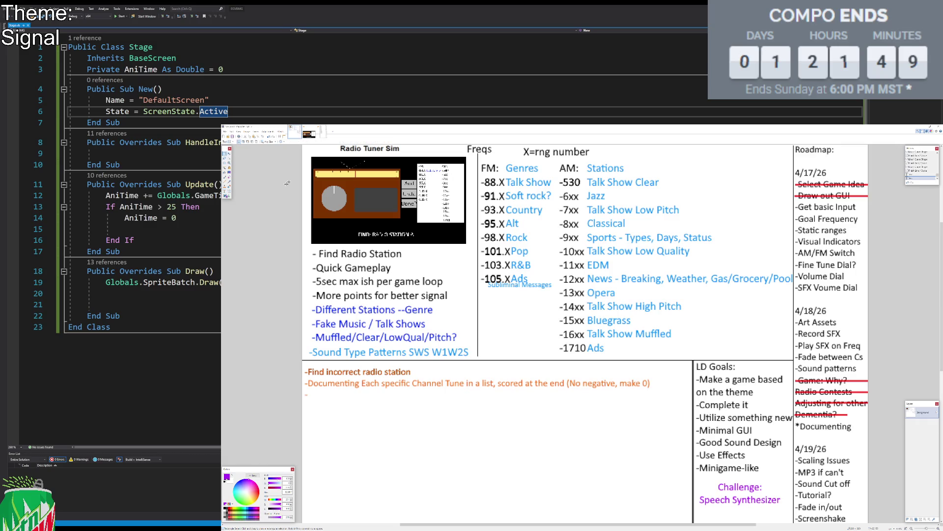
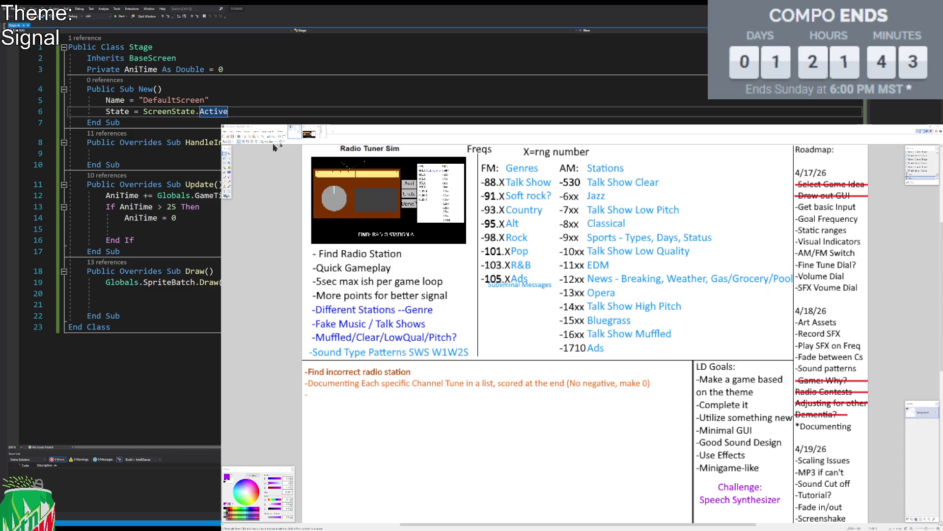
Step: Bring the Radio Tuner Sim planning sheet window in Paint.NET into focus over the code
click(288, 208)
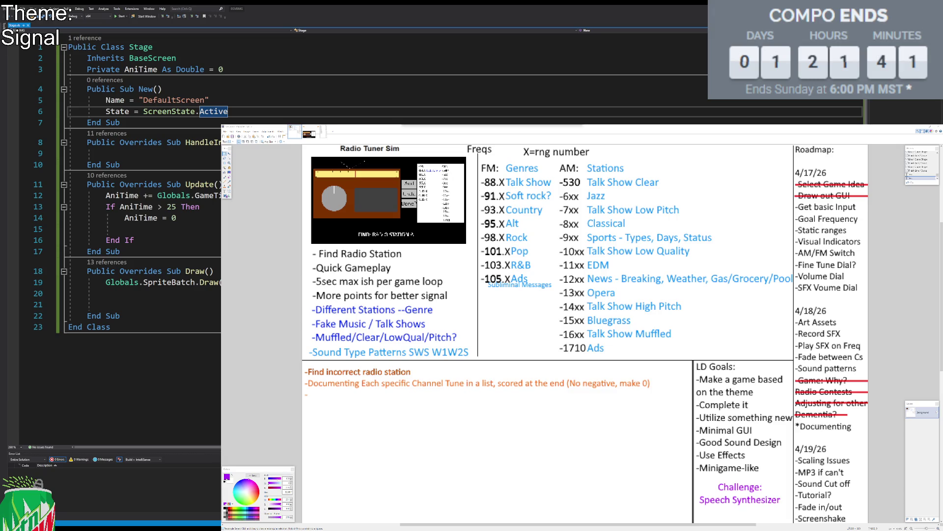
click(284, 241)
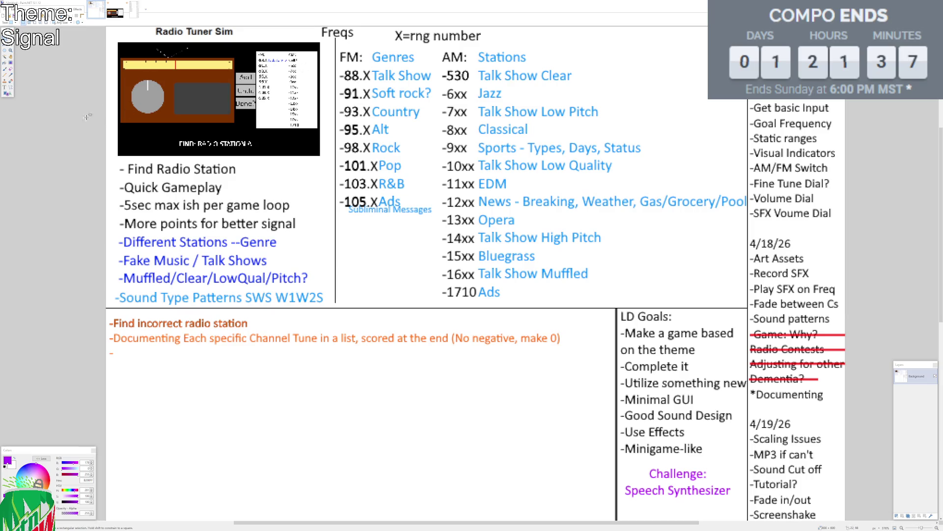
click(56, 104)
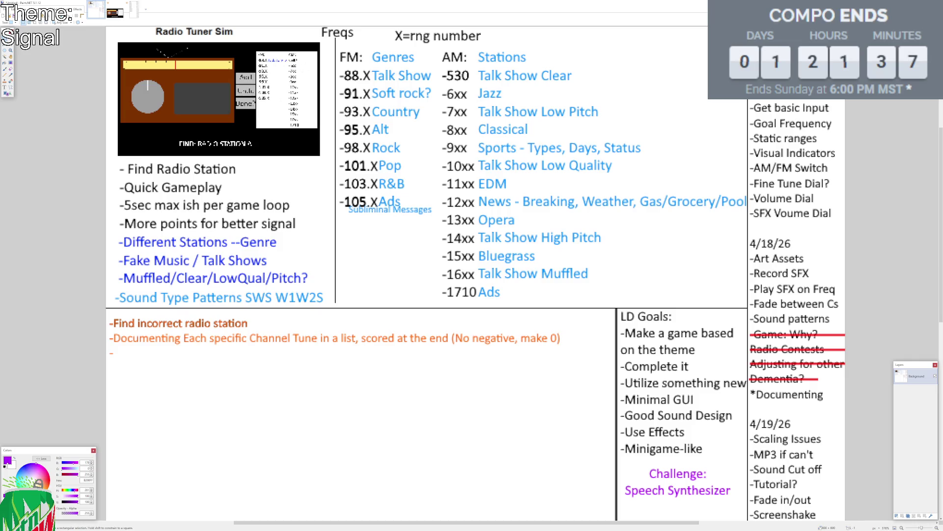
key(alt+Tab)
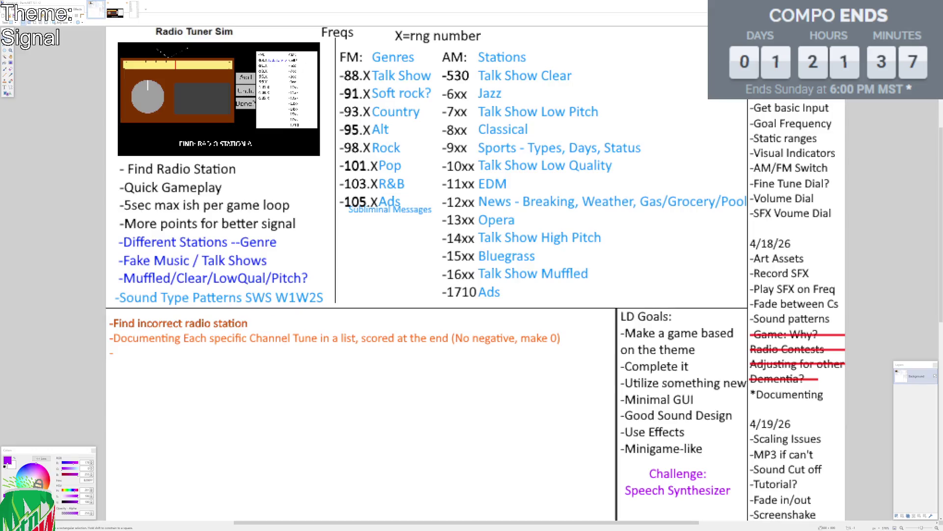
Step: Shift the planning sheet window right and down to uncover the Visual Studio code, keeping it active
drag(49, 2, 149, 3)
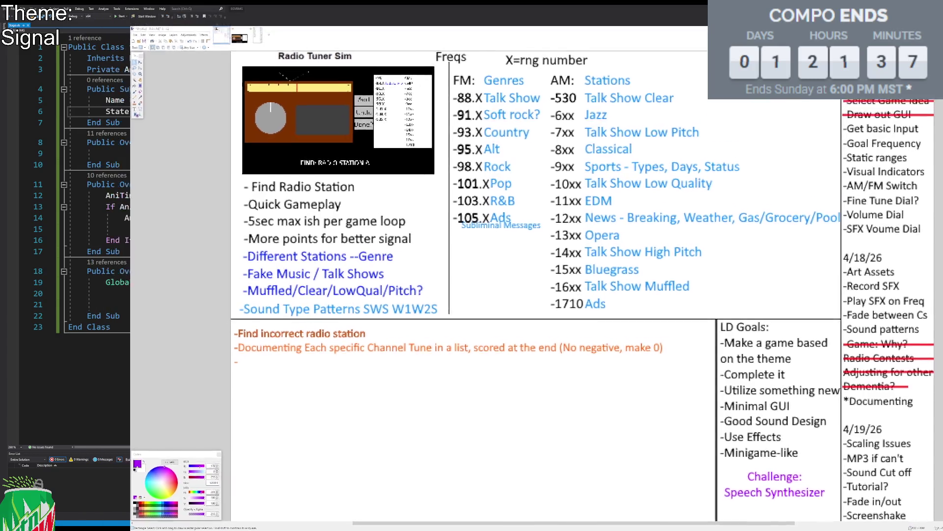
mouse_move(150, 3)
mouse_down()
mouse_move(244, 67)
mouse_move(264, 66)
mouse_move(144, 57)
mouse_up()
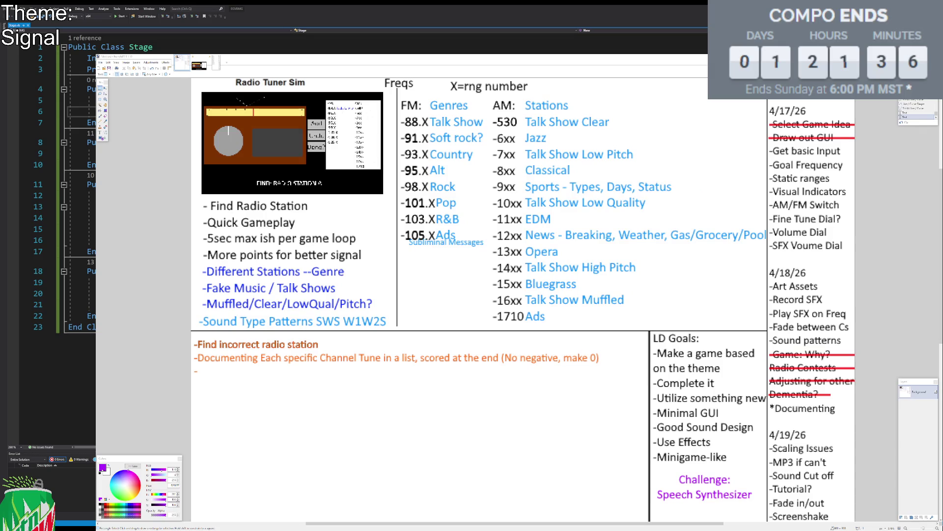
click(188, 130)
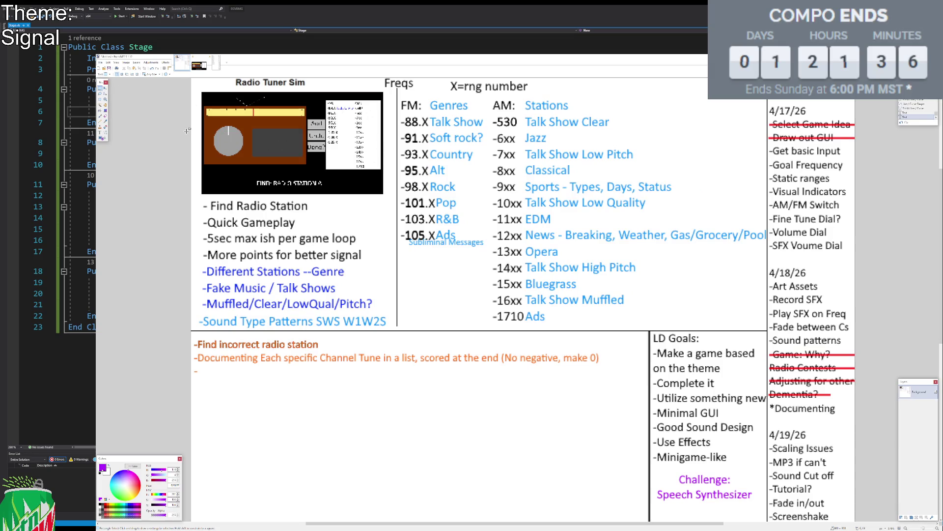